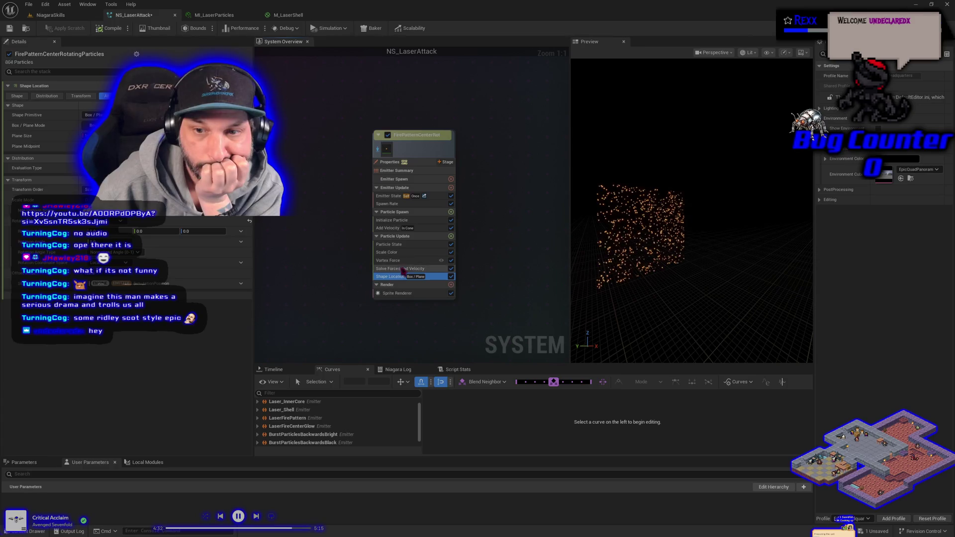
Move Shape Location above Vortex Force in the Particle Update stack.
{"action": "mouse_move", "coordinate": [404, 277]}
{"action": "left_mouse_down"}
{"action": "mouse_move", "coordinate": [403, 247]}
{"action": "mouse_move", "coordinate": [396, 260]}
{"action": "left_mouse_up"}
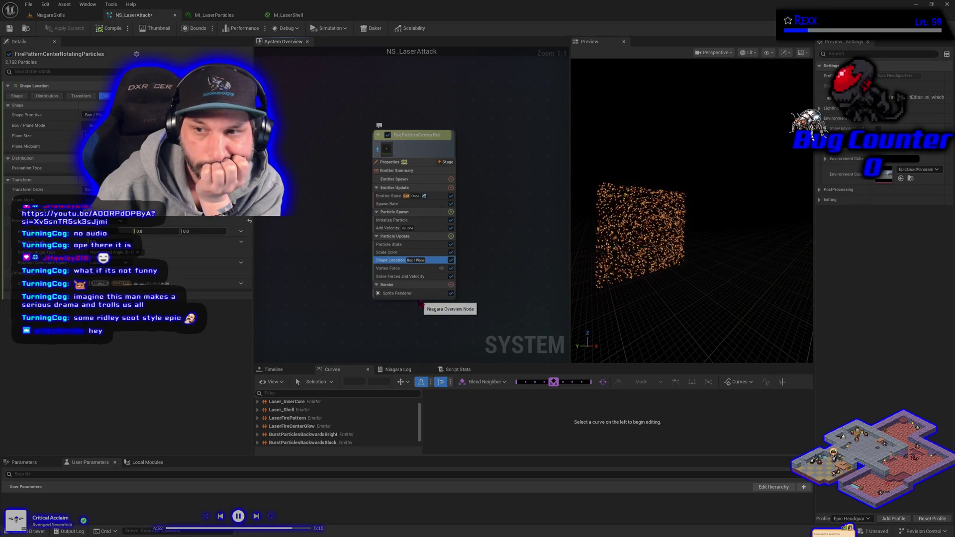
{"action": "left_click", "coordinate": [416, 269]}
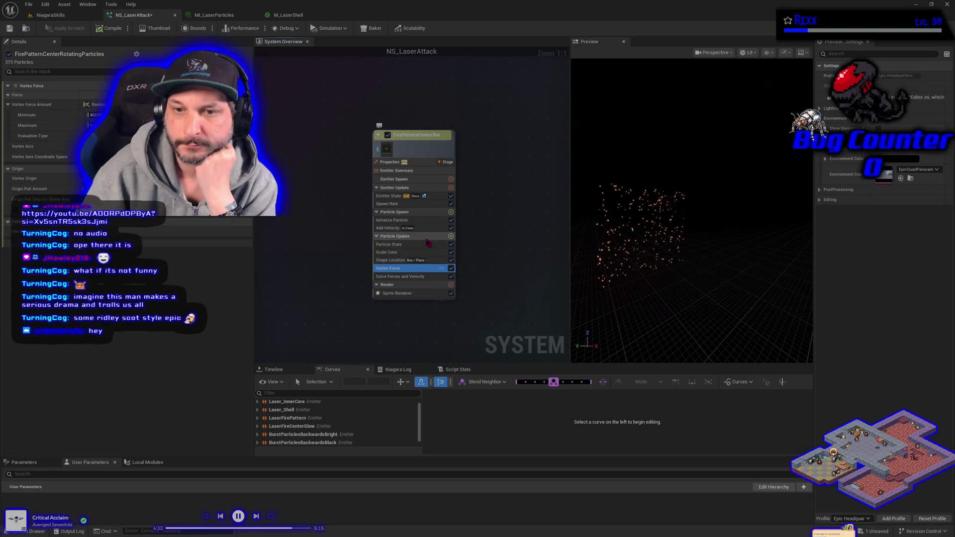
{"action": "left_click", "coordinate": [398, 228]}
Try Add Velocity speeds of 50, 5000 and 50000, then reset it to 25.
{"action": "left_click", "coordinate": [89, 106]}
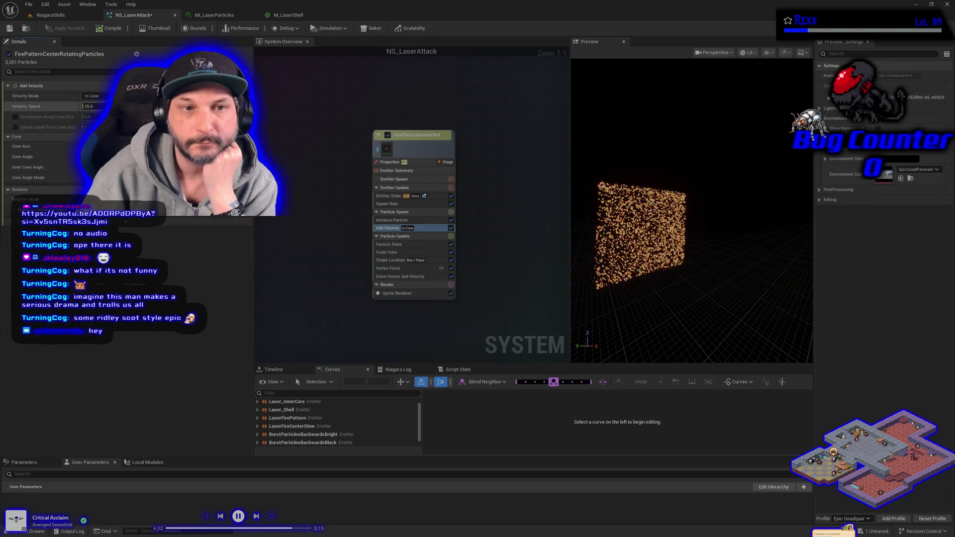
{"action": "type", "text": "50"}
{"action": "key", "text": "Return"}
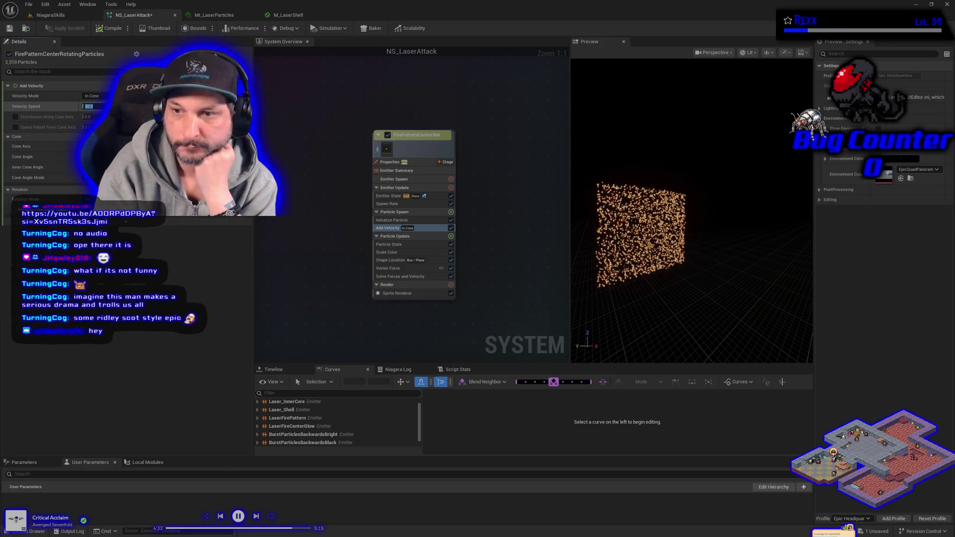
{"action": "type", "text": "500"}
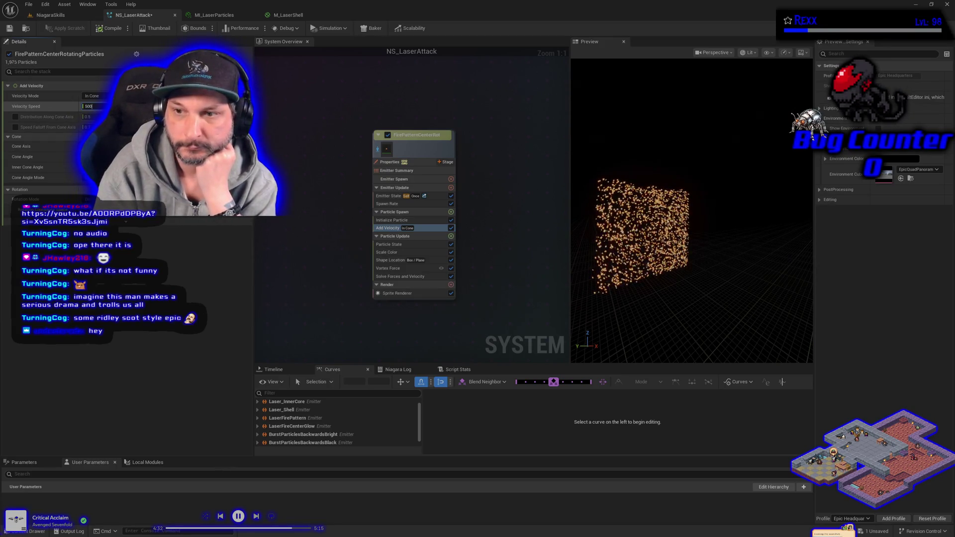
{"action": "type", "text": "5000"}
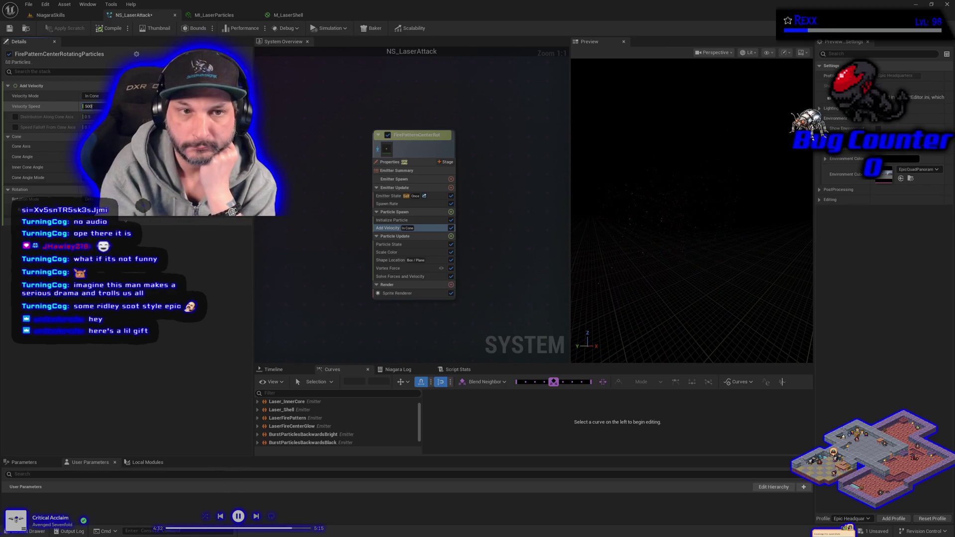
{"action": "key", "text": "Return"}
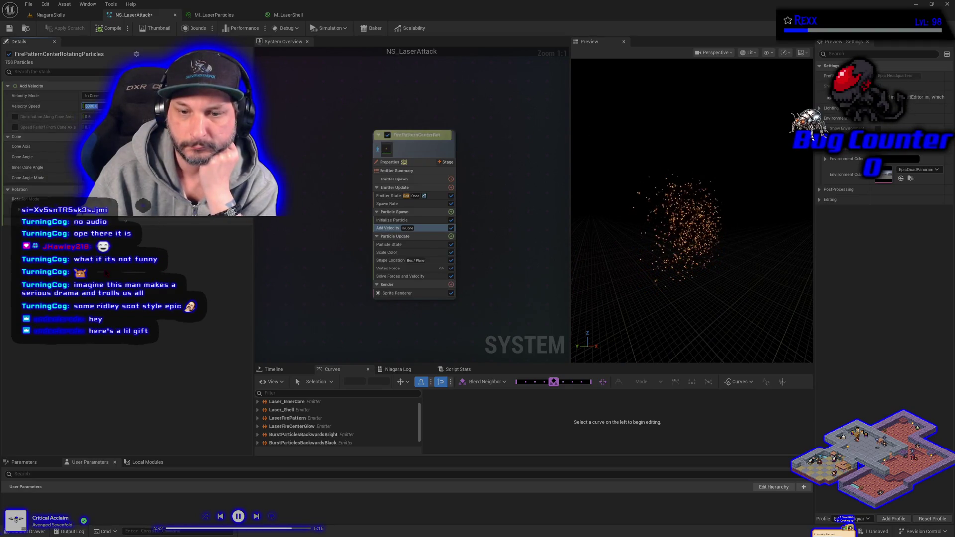
{"action": "type", "text": "50"}
{"action": "key", "text": "Return"}
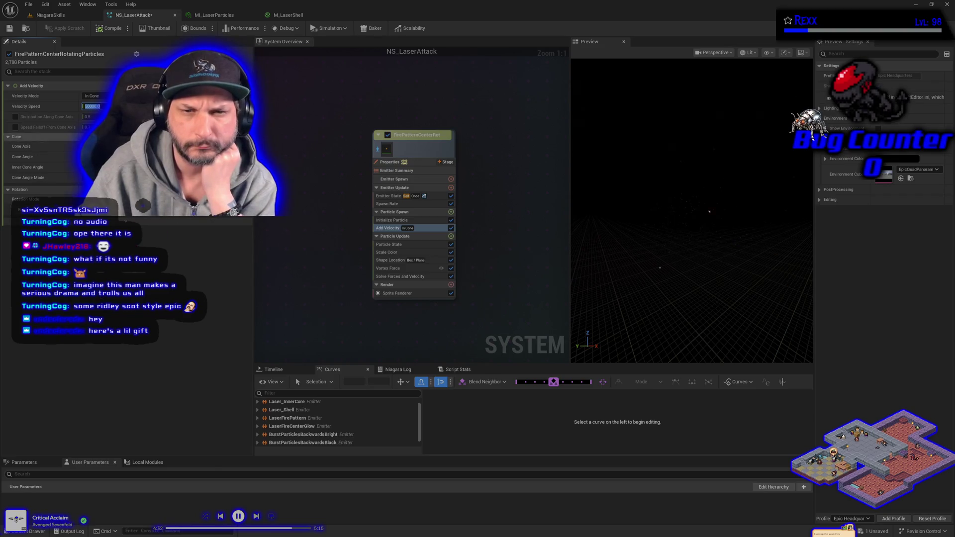
{"action": "type", "text": "25"}
{"action": "key", "text": "Return"}
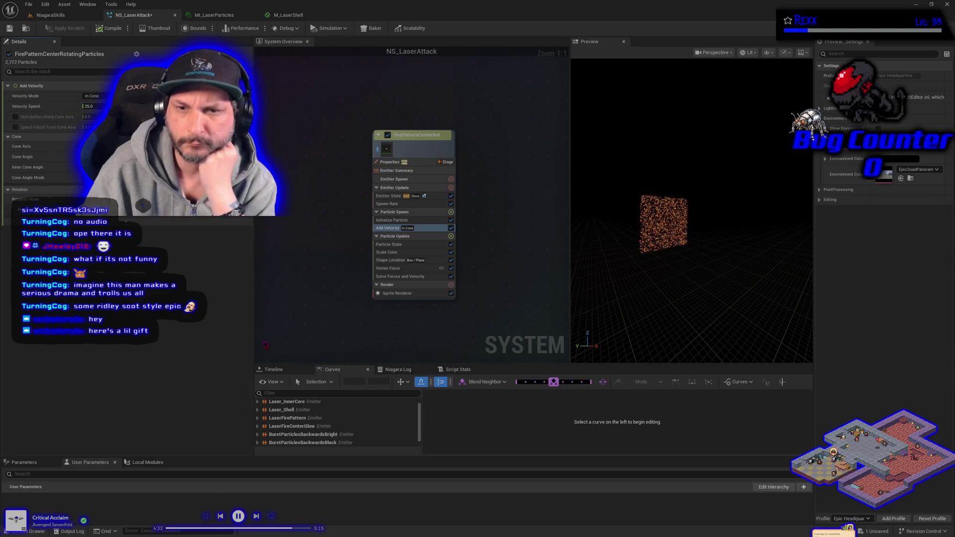
{"action": "left_click", "coordinate": [407, 269]}
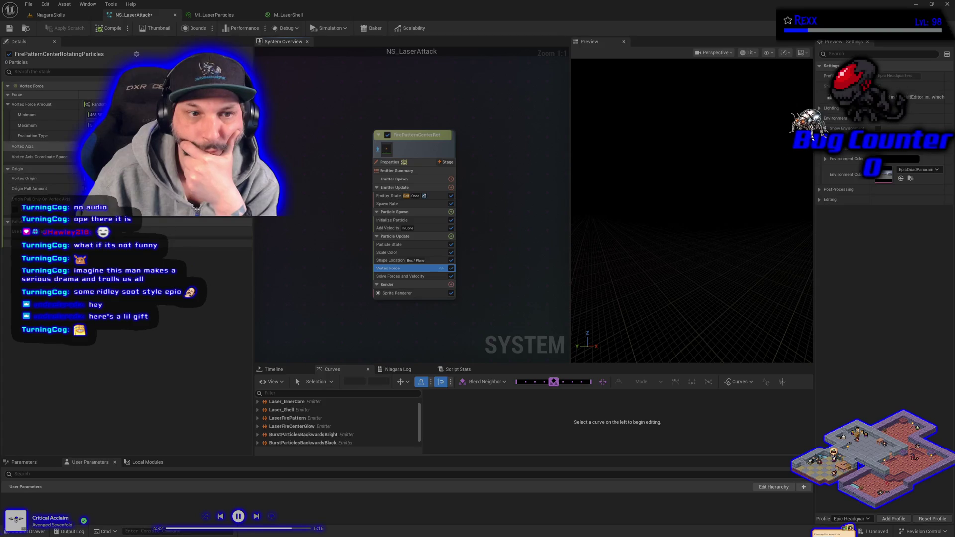
Set the Vortex Force Amount range to a 2000 minimum and a 5000 maximum.
{"action": "left_click", "coordinate": [93, 115]}
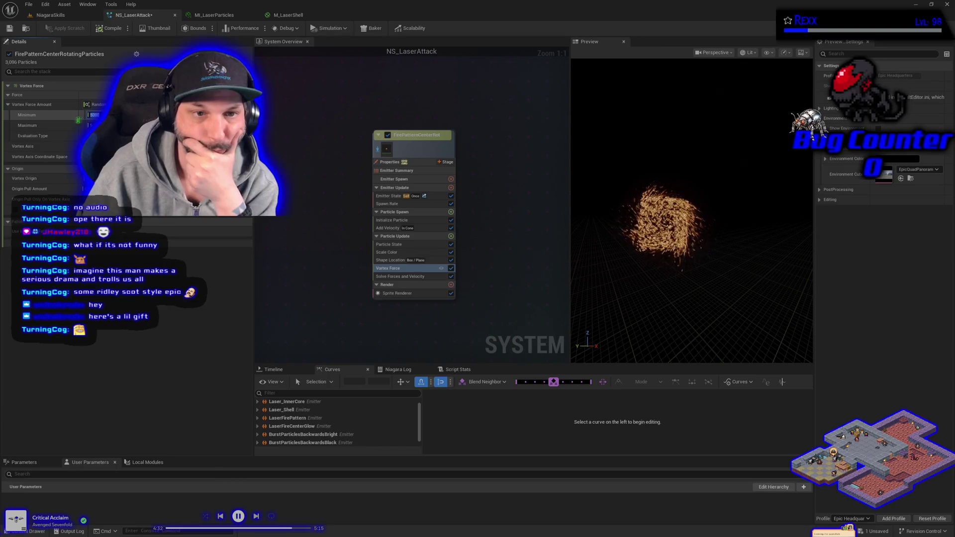
{"action": "type", "text": "2"}
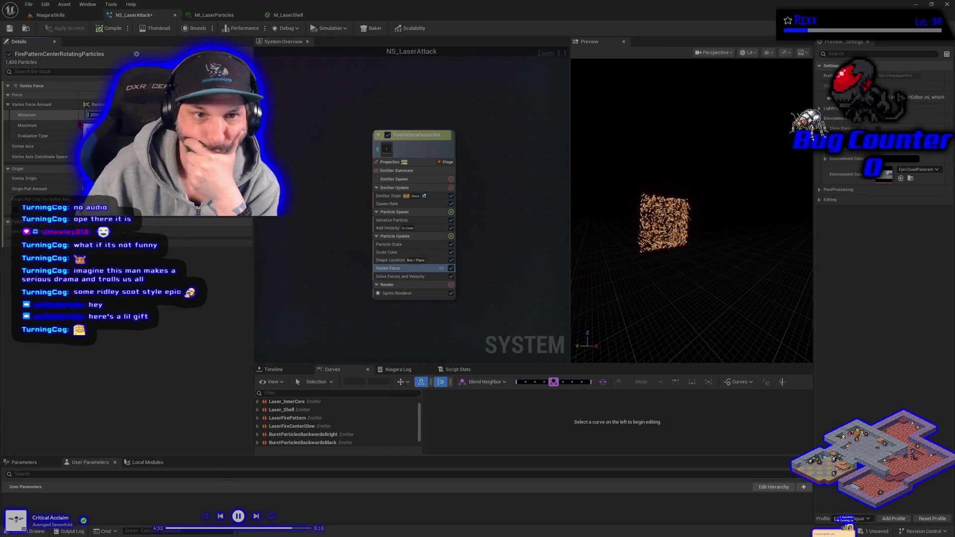
{"action": "left_click", "coordinate": [93, 125]}
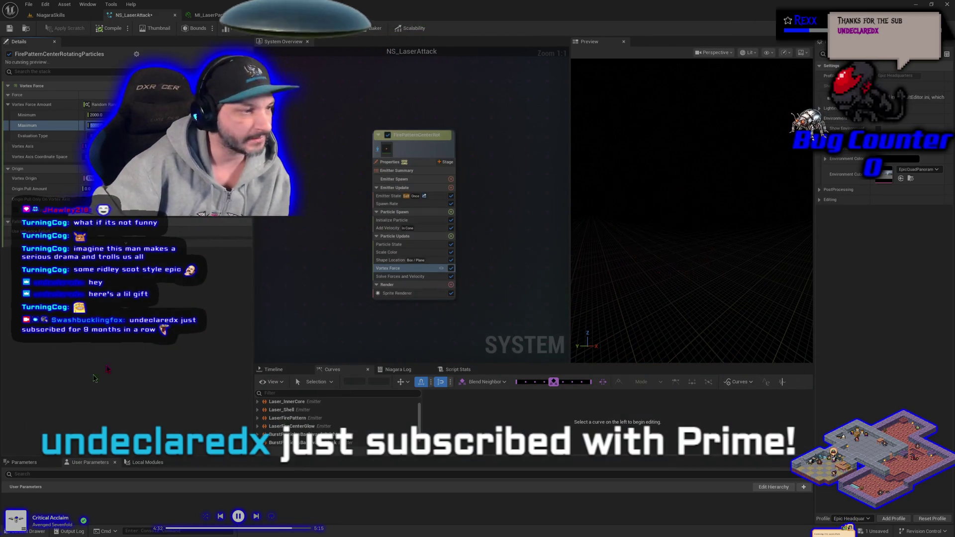
{"action": "left_click", "coordinate": [344, 282]}
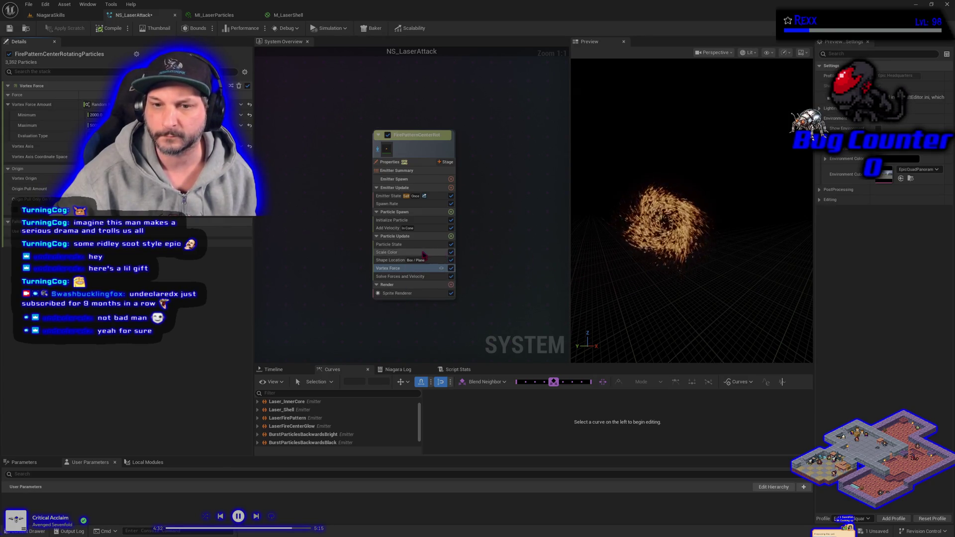
{"action": "left_click", "coordinate": [400, 229]}
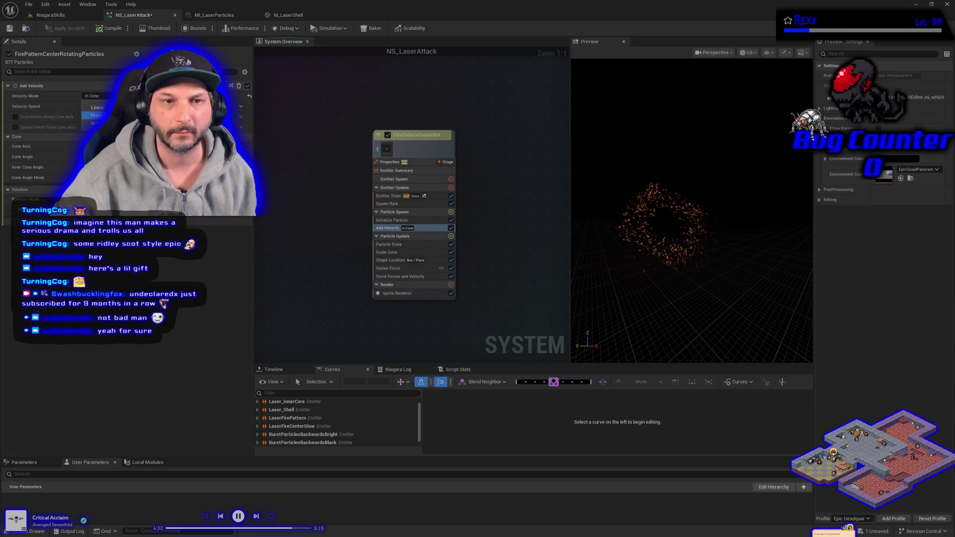
Switch Add Velocity to From Point mode with a velocity speed of 250.
{"action": "left_click", "coordinate": [97, 115]}
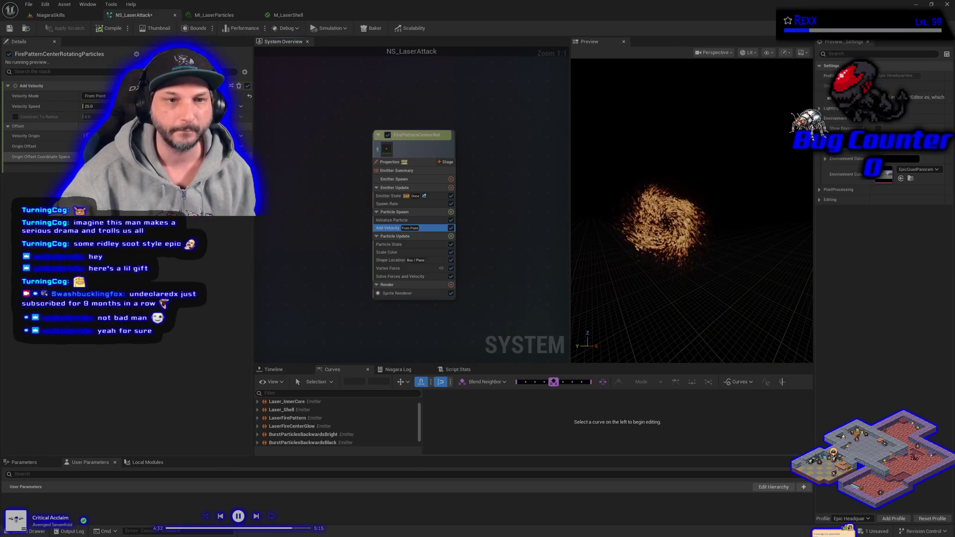
{"action": "left_click", "coordinate": [96, 106]}
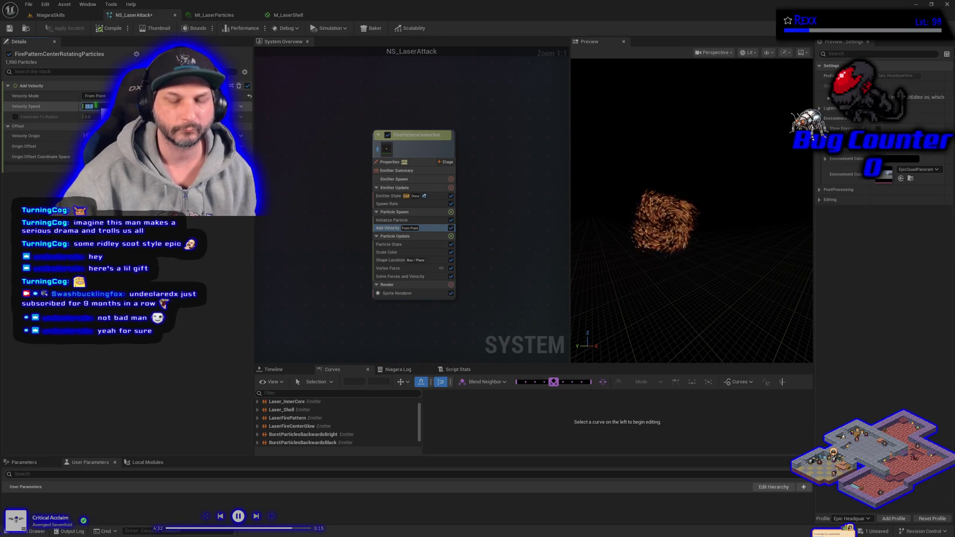
{"action": "type", "text": "250"}
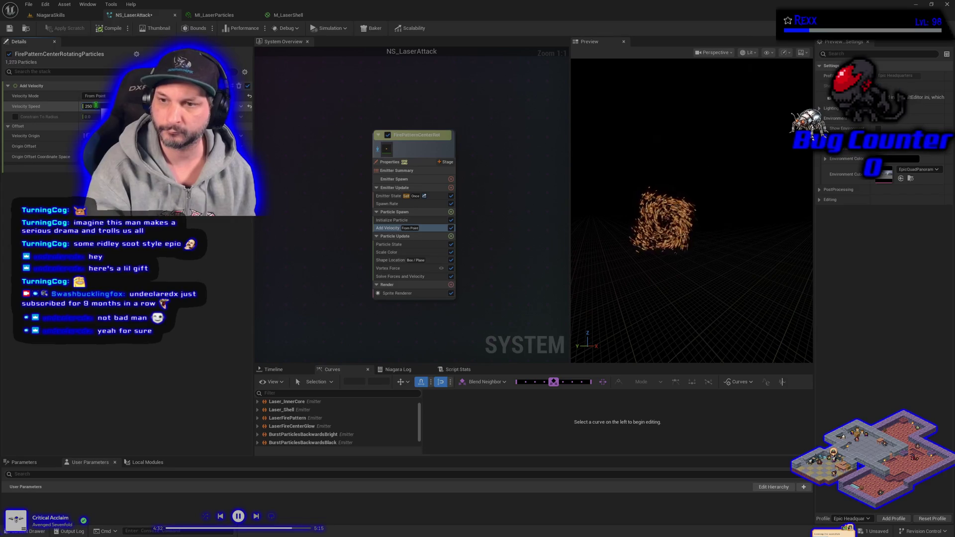
{"action": "key", "text": "Return"}
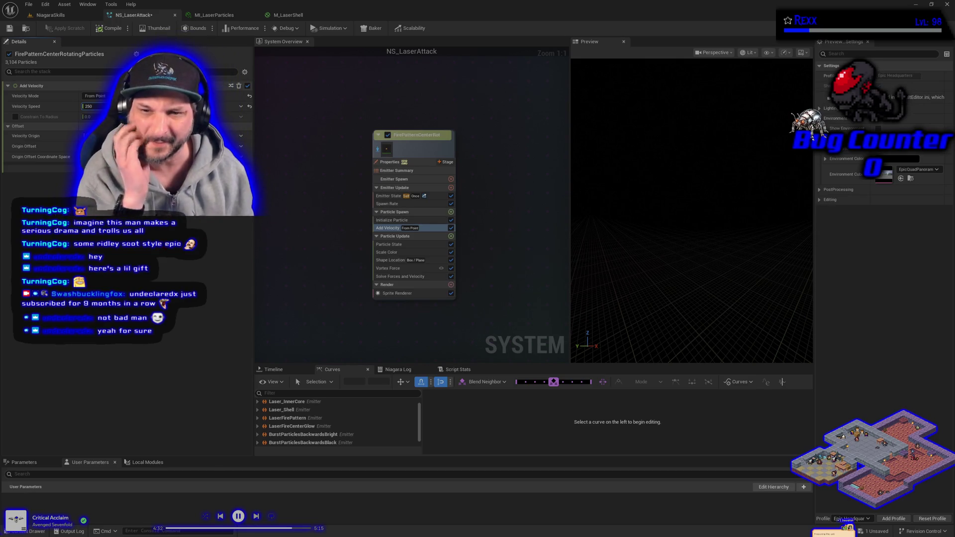
Disable the Add Velocity module and then delete it from Particle Spawn.
{"action": "left_click", "coordinate": [388, 269]}
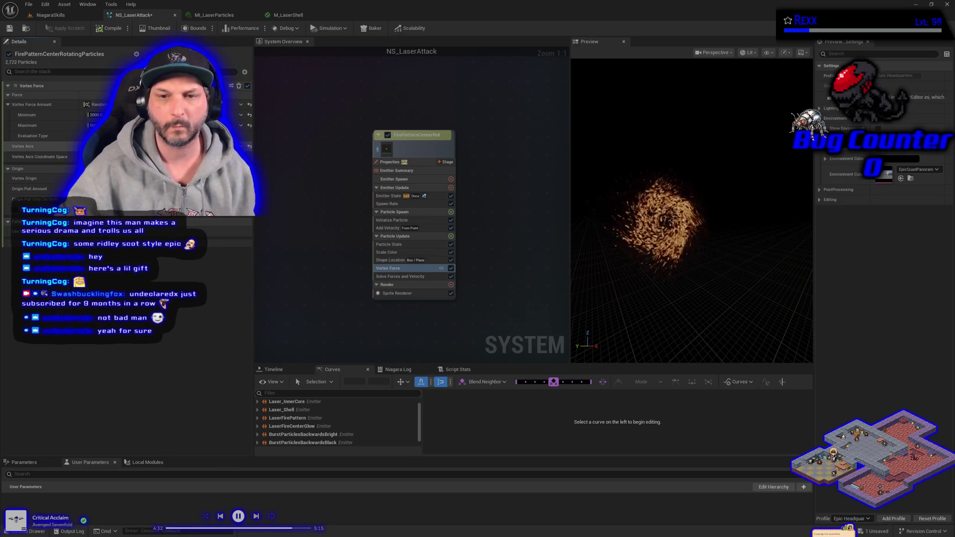
{"action": "left_click", "coordinate": [451, 229]}
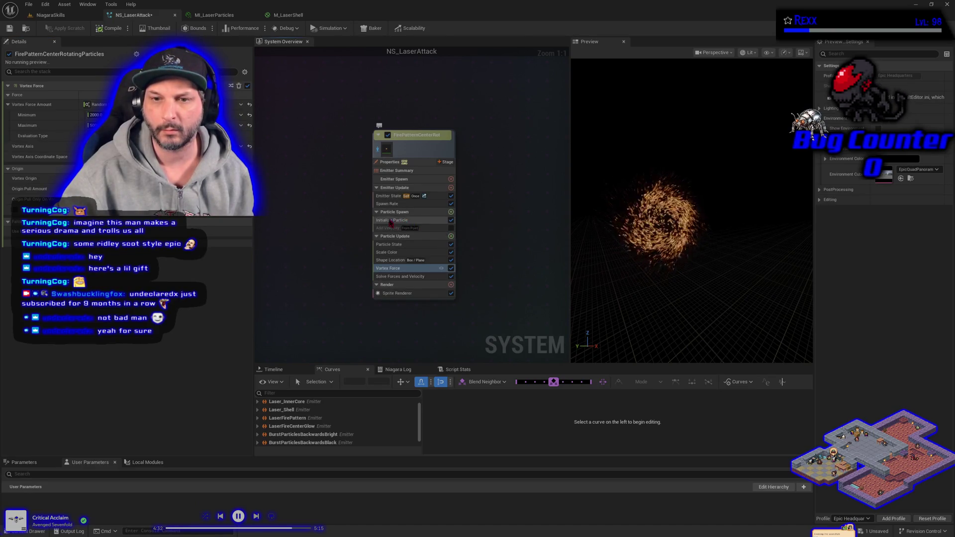
{"action": "left_click", "coordinate": [391, 228]}
{"action": "key", "text": "Delete"}
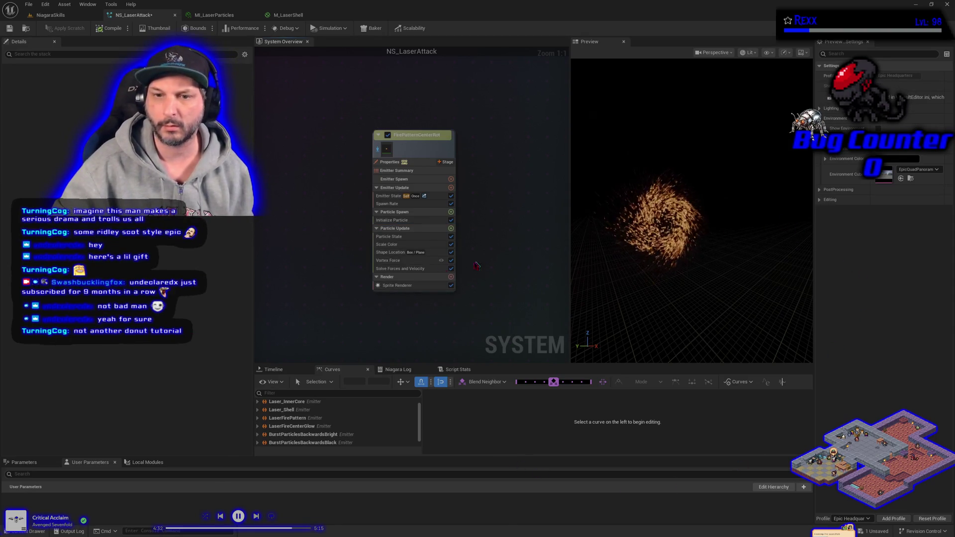
Review Vortex Force settings, toggling one option on and back to its default.
{"action": "left_click", "coordinate": [411, 261]}
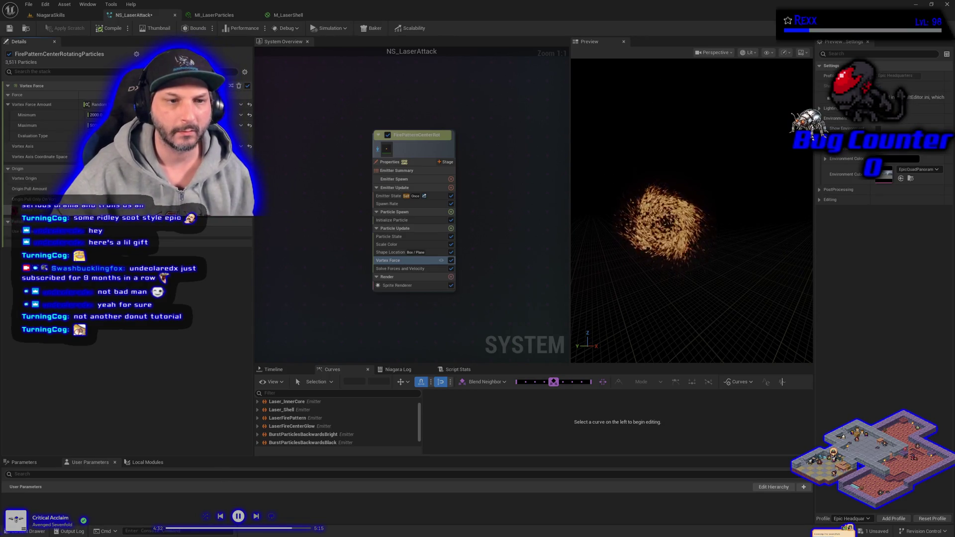
{"action": "left_click", "coordinate": [91, 232]}
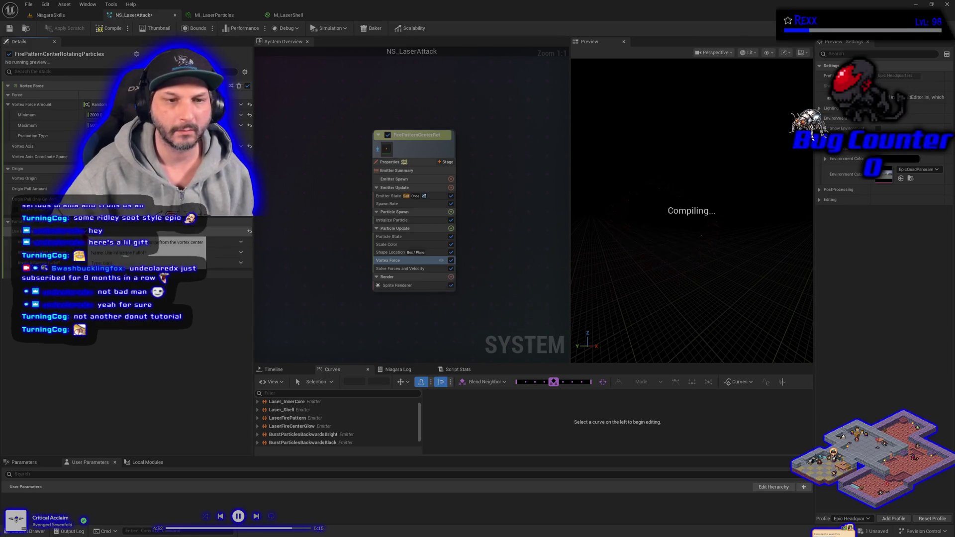
{"action": "left_click", "coordinate": [91, 231]}
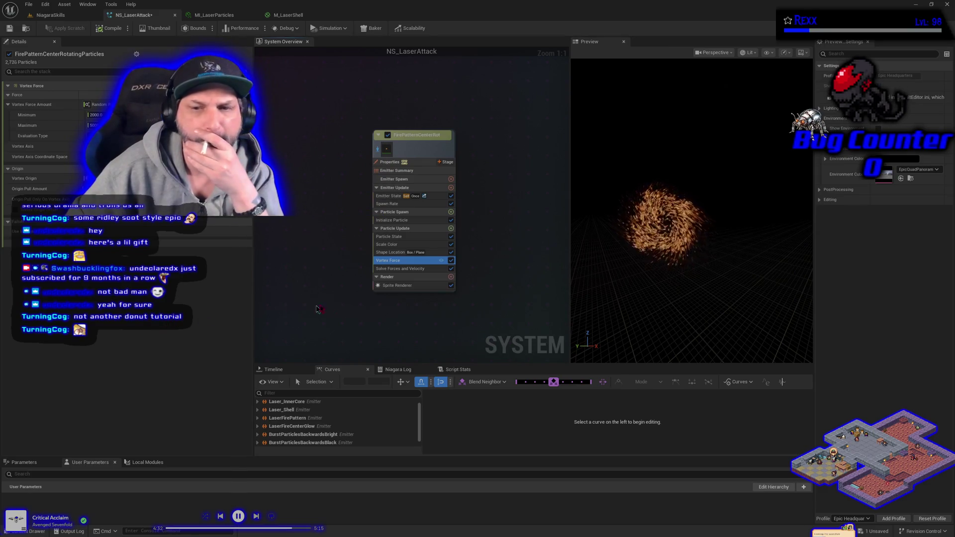
Add Scale Velocity to Particle Update and a new Add Velocity module to Particle Spawn.
{"action": "left_click", "coordinate": [451, 228]}
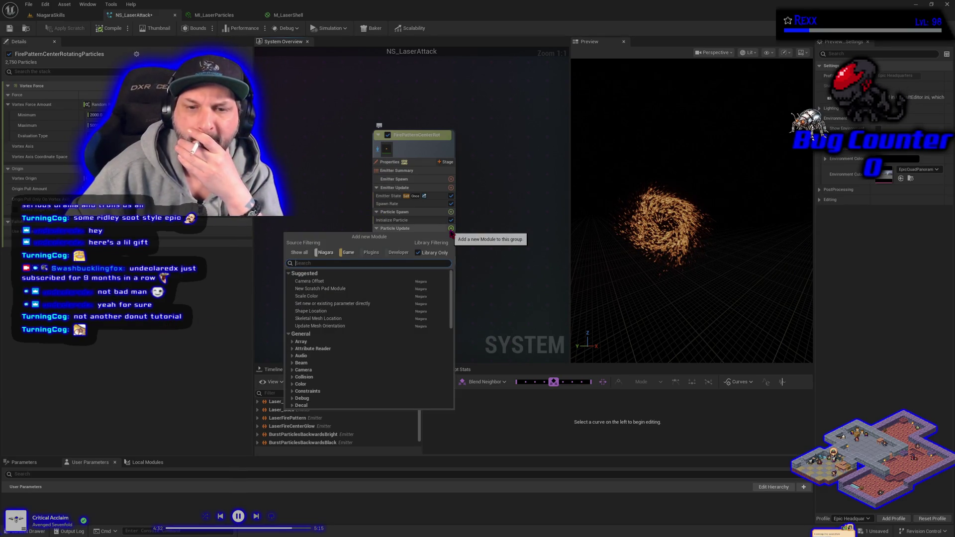
{"action": "type", "text": "vel"}
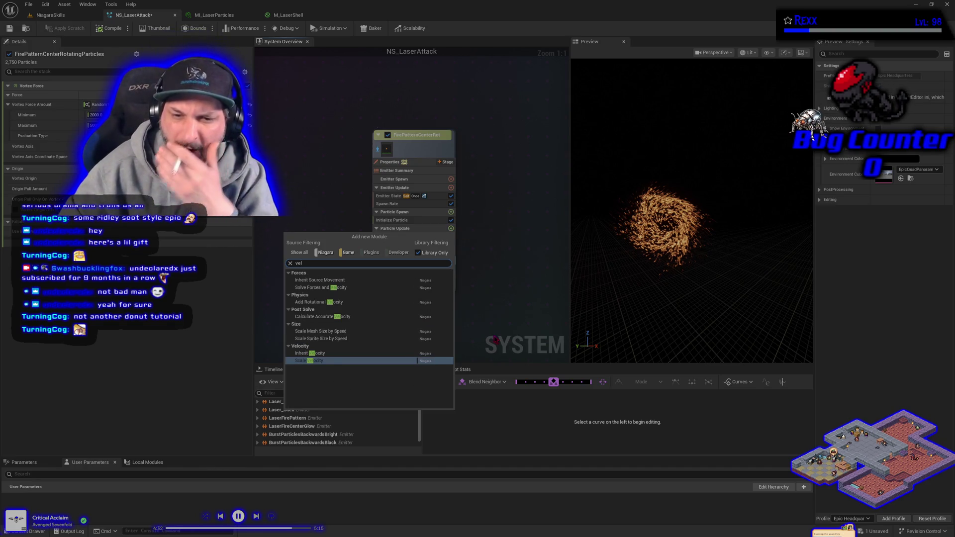
{"action": "left_click", "coordinate": [344, 361]}
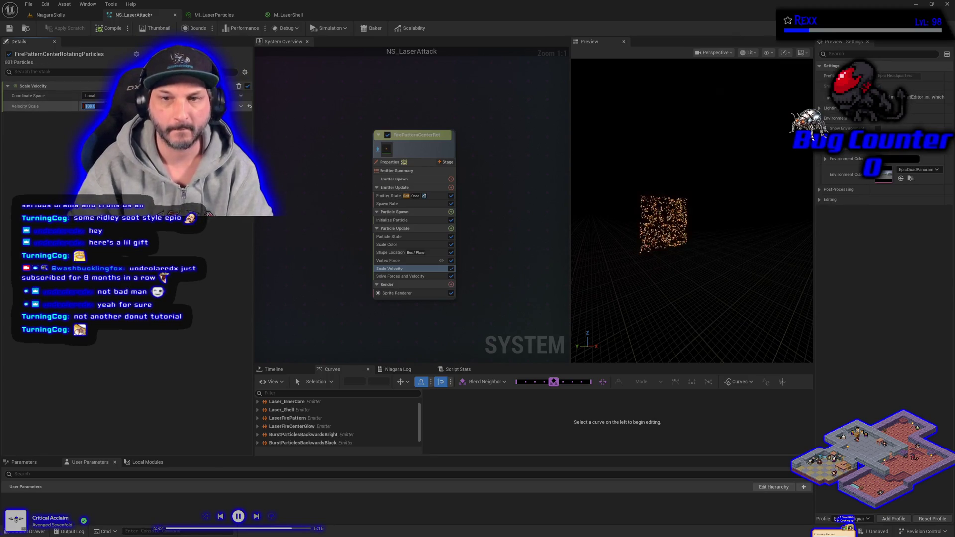
{"action": "left_click", "coordinate": [451, 213]}
{"action": "left_click", "coordinate": [324, 268]}
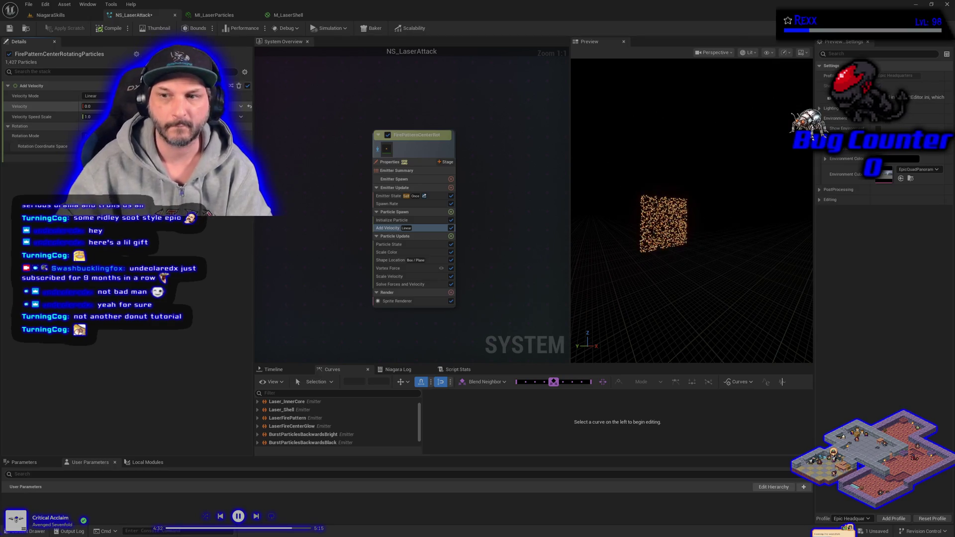
Set Add Velocity speed to 50 while trying In Cone and From Point modes.
{"action": "left_click", "coordinate": [92, 106]}
{"action": "type", "text": "50"}
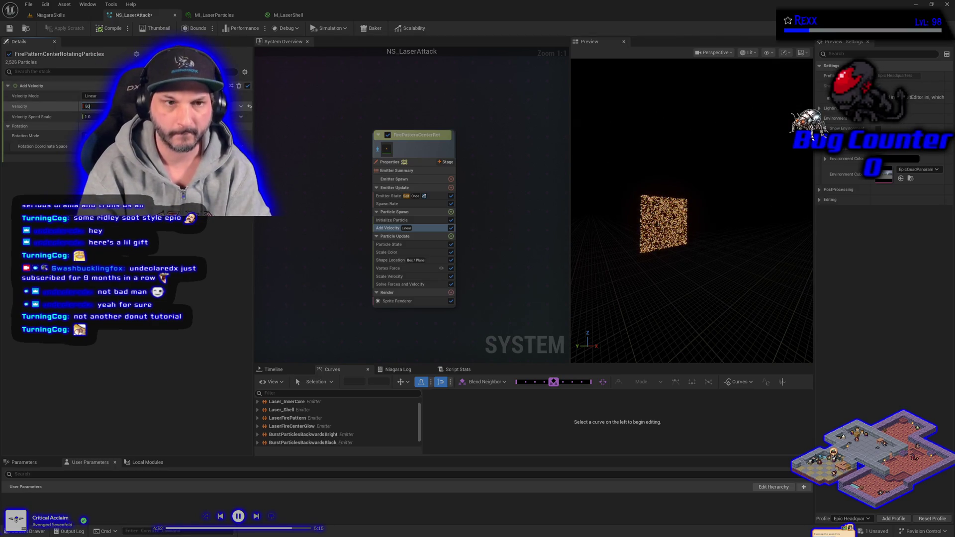
{"action": "key", "text": "Return"}
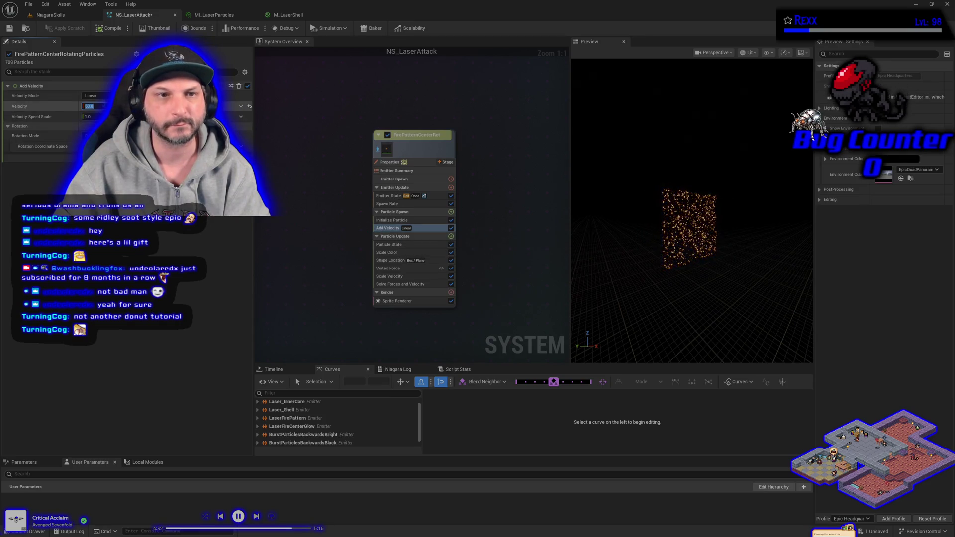
{"action": "left_click", "coordinate": [92, 96]}
{"action": "left_click", "coordinate": [94, 123]}
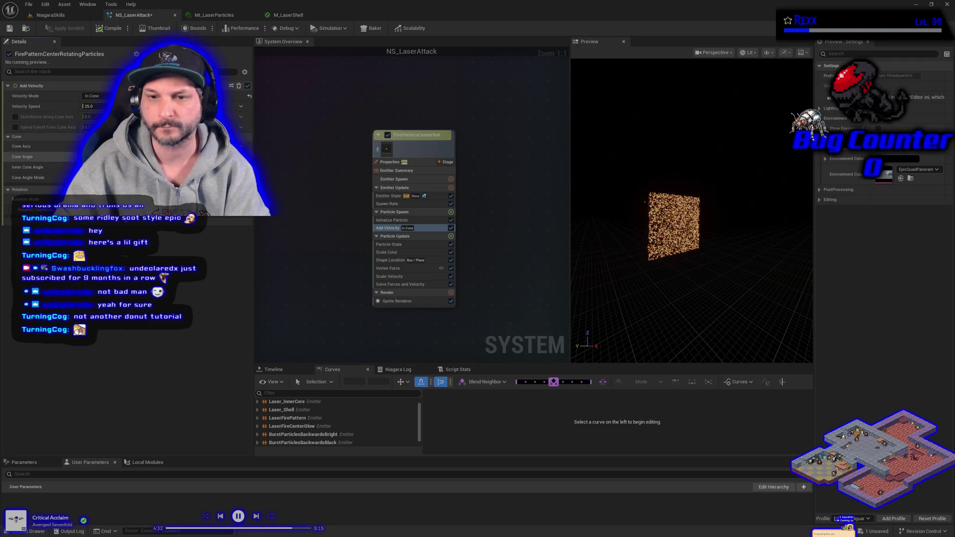
{"action": "left_click", "coordinate": [92, 96]}
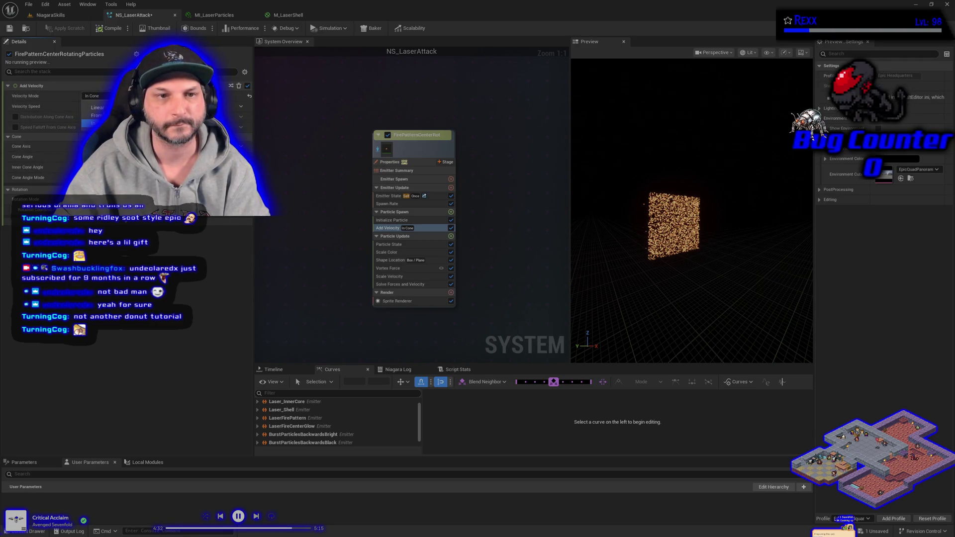
{"action": "left_click", "coordinate": [97, 116]}
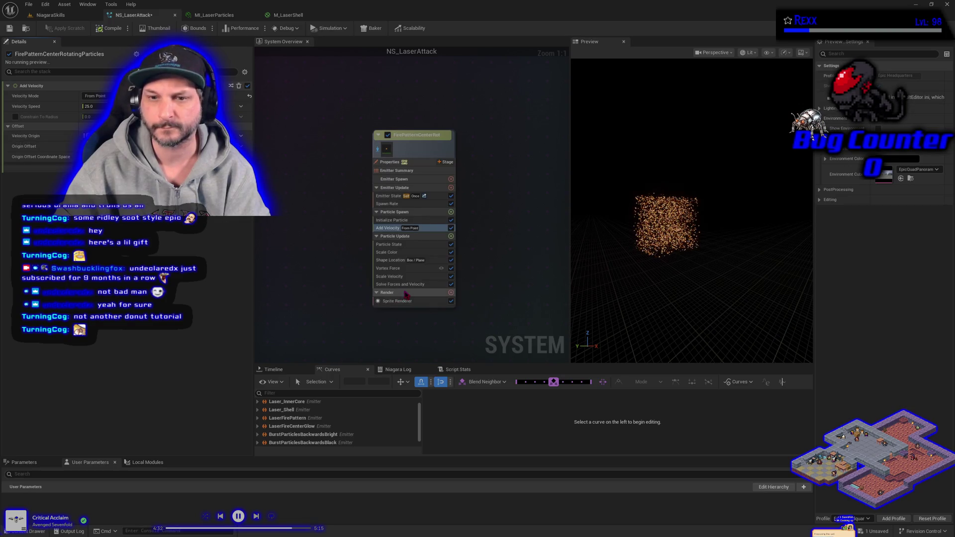
{"action": "left_click_drag", "start_coordinate": [92, 106], "coordinate": [149, 106]}
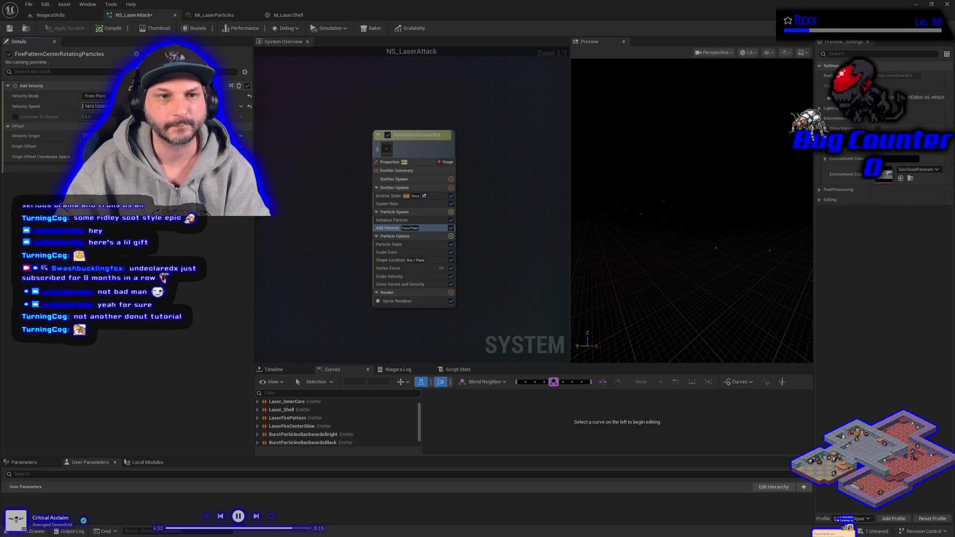
{"action": "left_click", "coordinate": [92, 106]}
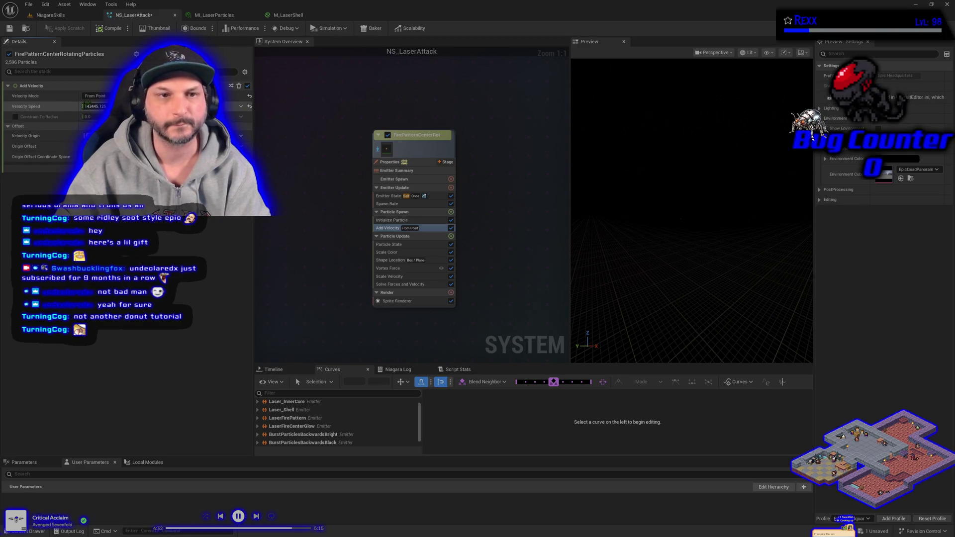
{"action": "type", "text": "50"}
{"action": "key", "text": "Return"}
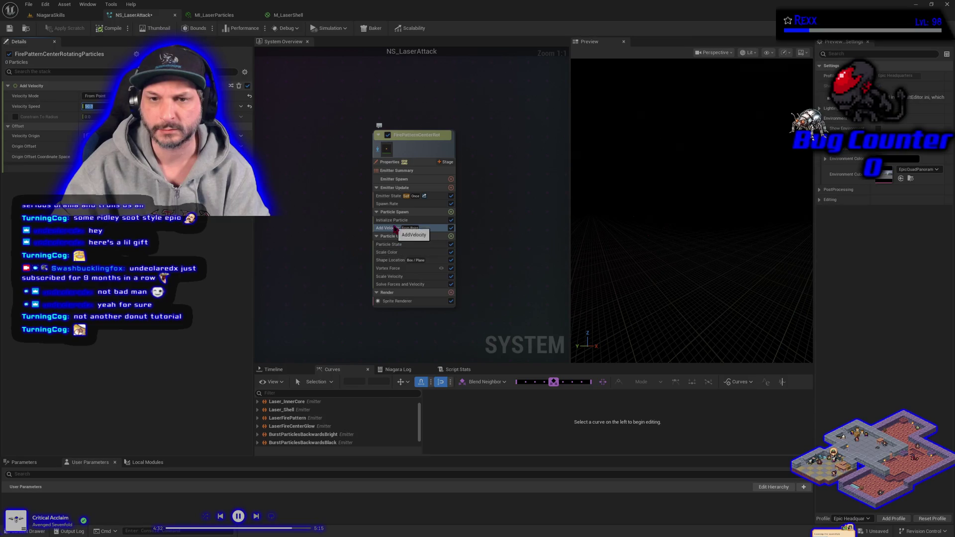
Switch Add Velocity back to In Cone mode and delete the Scale Velocity module.
{"action": "left_click", "coordinate": [396, 229]}
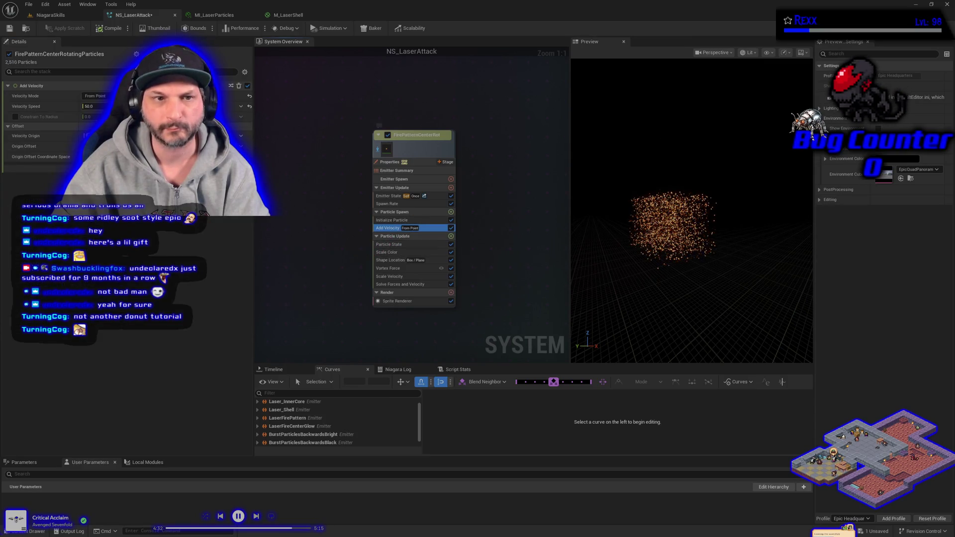
{"action": "left_click", "coordinate": [99, 112]}
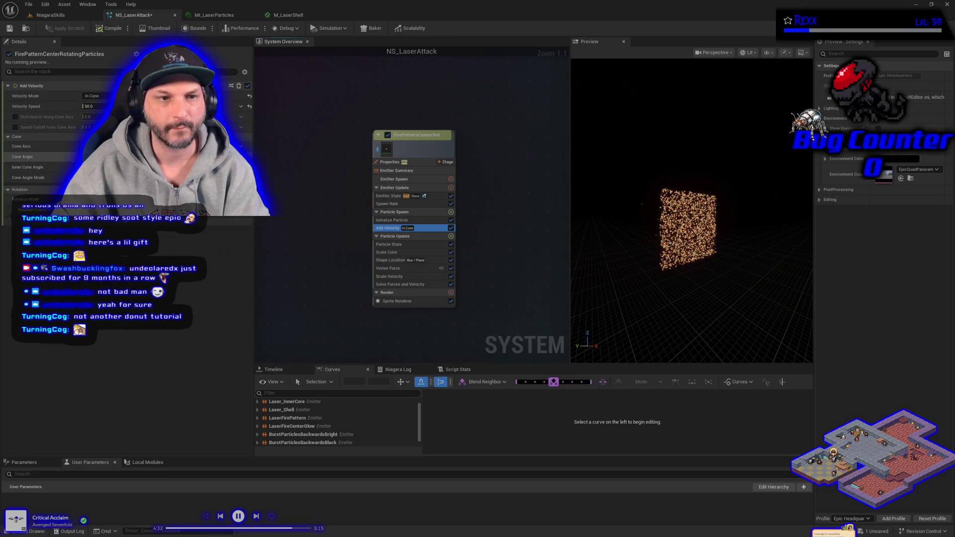
{"action": "left_click", "coordinate": [99, 156]}
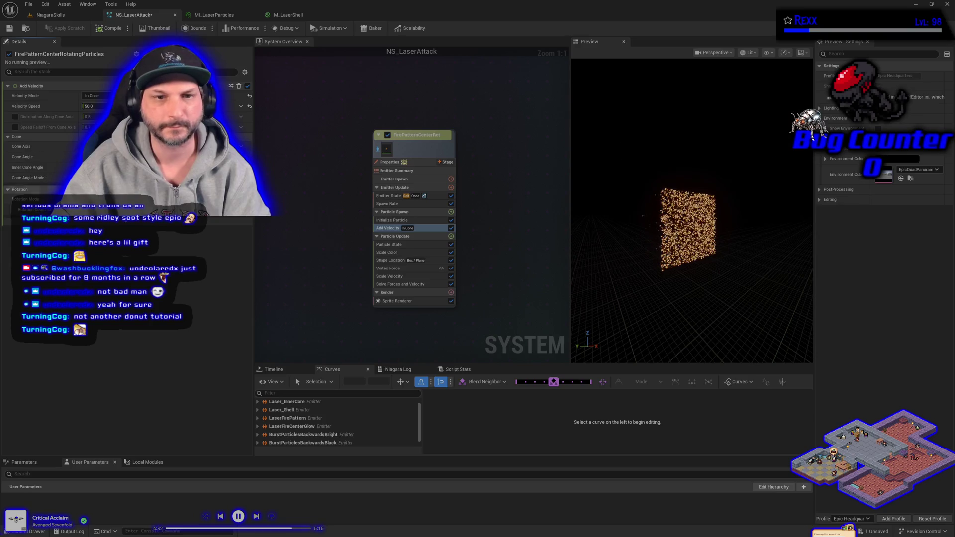
{"action": "left_click", "coordinate": [393, 278]}
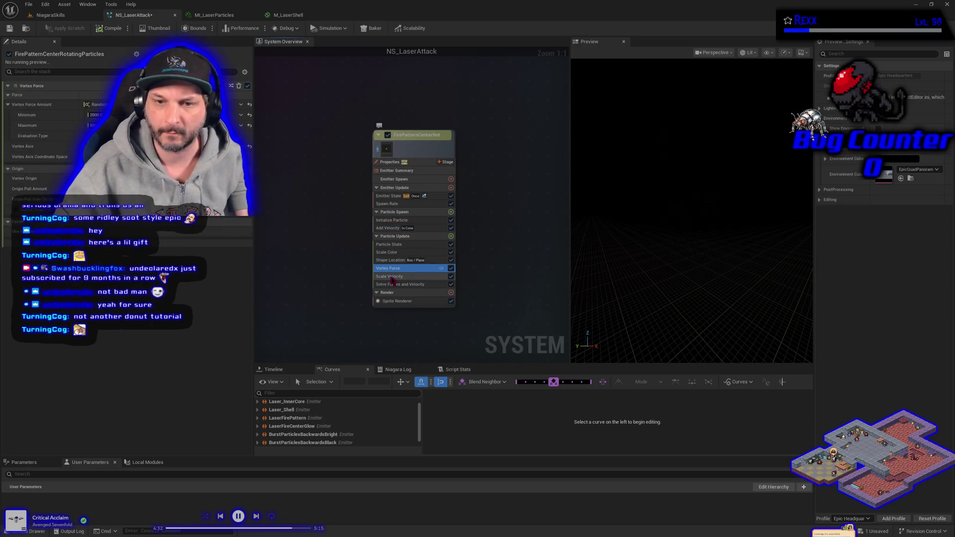
{"action": "key", "text": "Delete"}
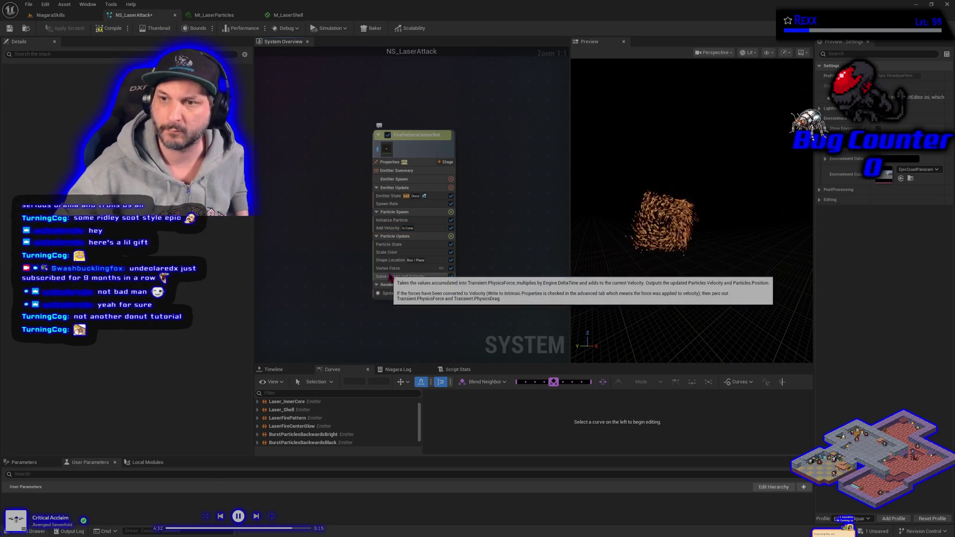
Re-enable Add Velocity, raise its speed to about 1098, then delete the module.
{"action": "left_click", "coordinate": [452, 228]}
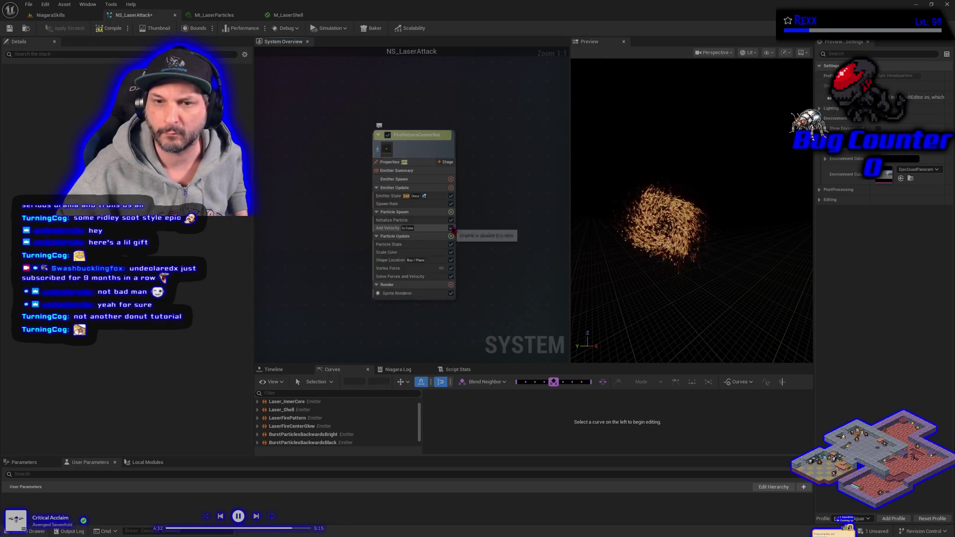
{"action": "left_click", "coordinate": [398, 230]}
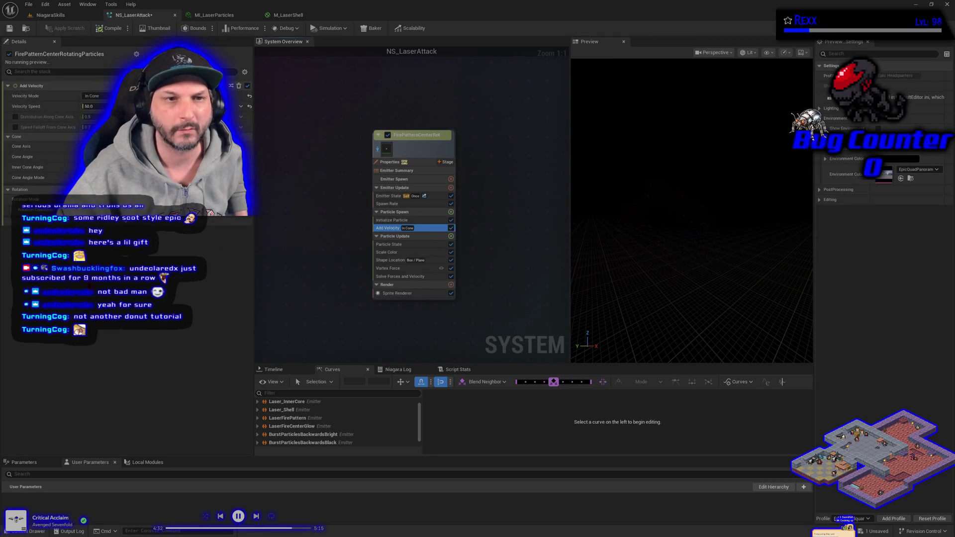
{"action": "left_click_drag", "start_coordinate": [94, 106], "coordinate": [129, 106]}
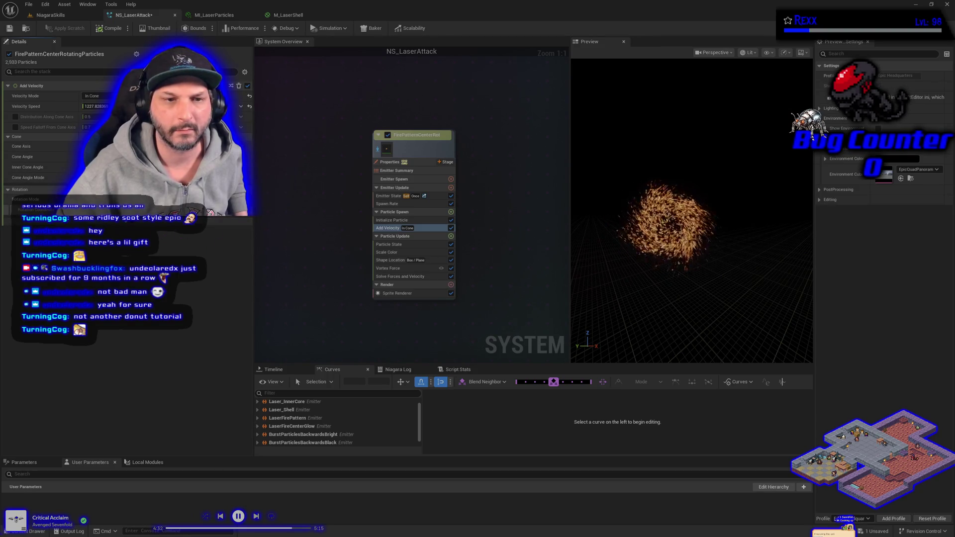
{"action": "left_click", "coordinate": [97, 199]}
{"action": "left_click", "coordinate": [97, 250]}
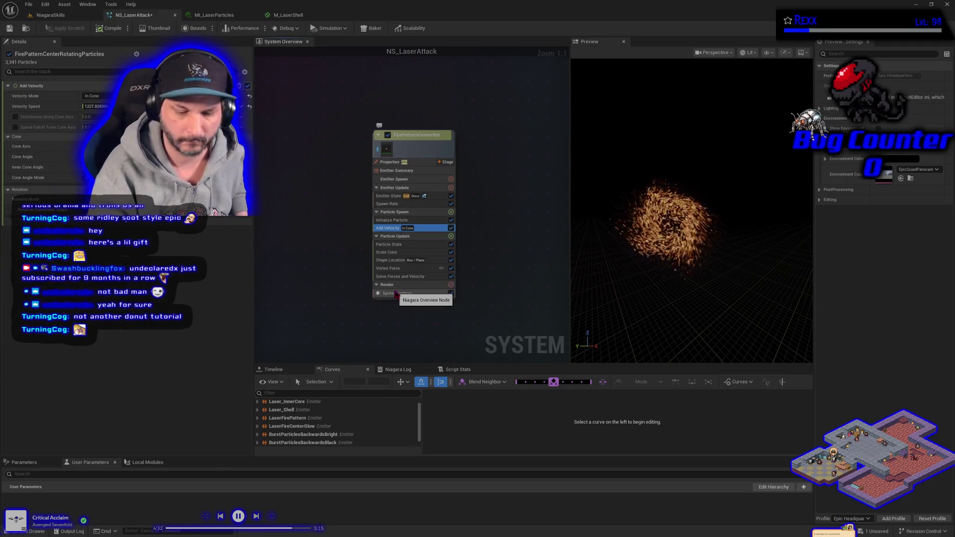
{"action": "key", "text": "Delete"}
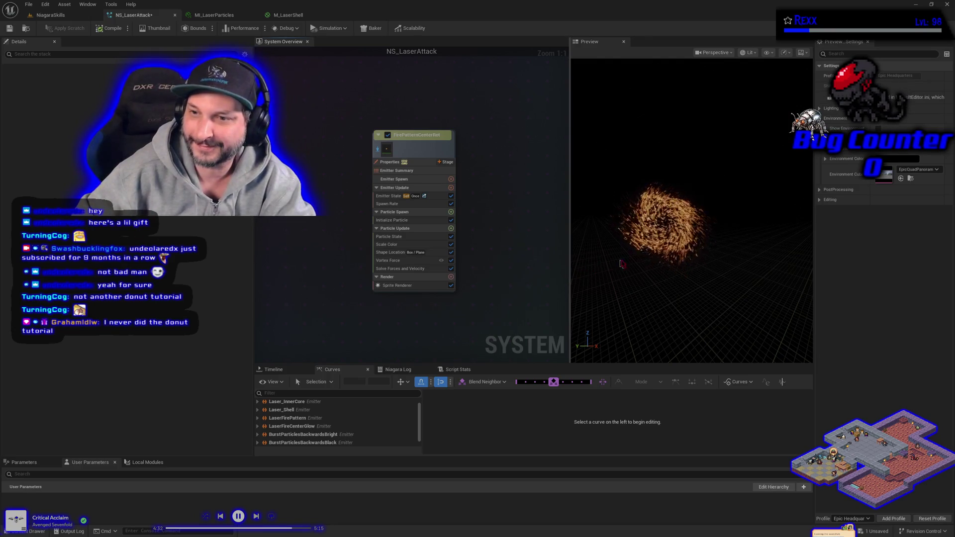
{"action": "mouse_move", "coordinate": [581, 271]}
{"action": "left_mouse_down"}
{"action": "mouse_move", "coordinate": [581, 289]}
{"action": "mouse_move", "coordinate": [581, 268]}
{"action": "left_mouse_up"}
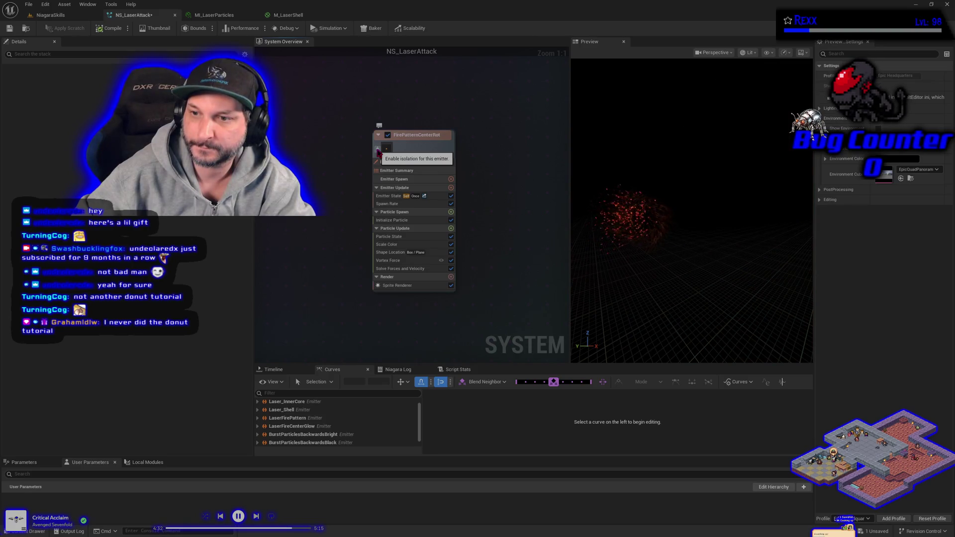
Isolate the fire pattern emitter in the preview and set Shape Location's primitive to Torus.
{"action": "left_click", "coordinate": [378, 150]}
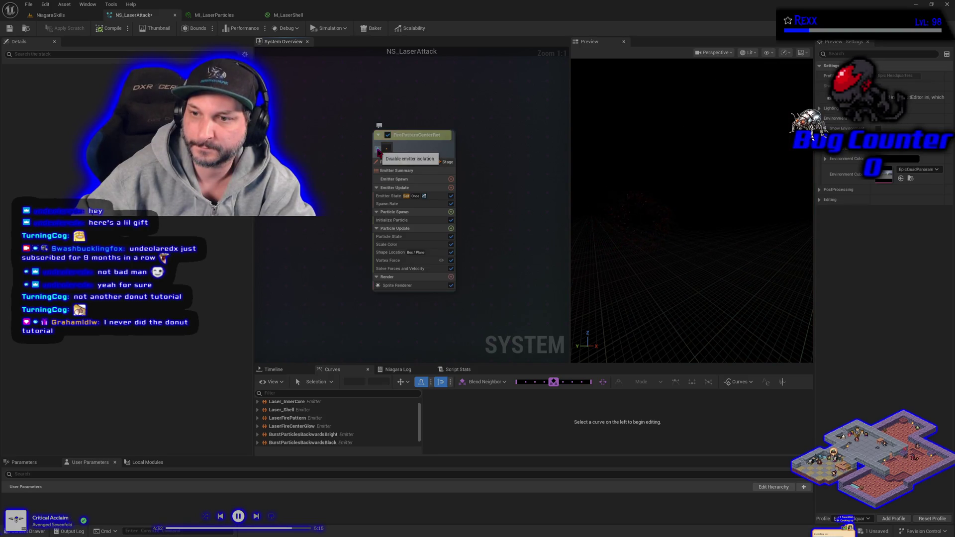
{"action": "left_click", "coordinate": [393, 260]}
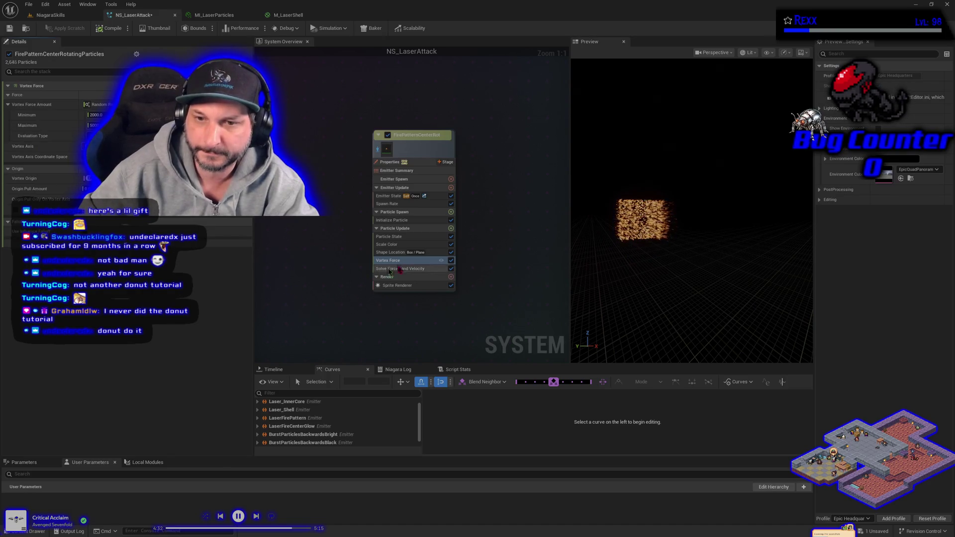
{"action": "left_click", "coordinate": [450, 229]}
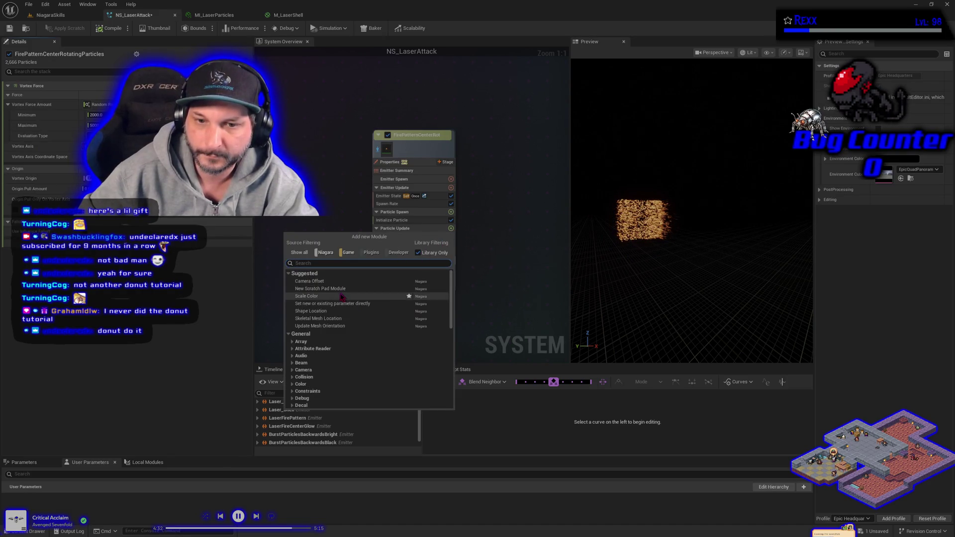
{"action": "left_click", "coordinate": [347, 311]}
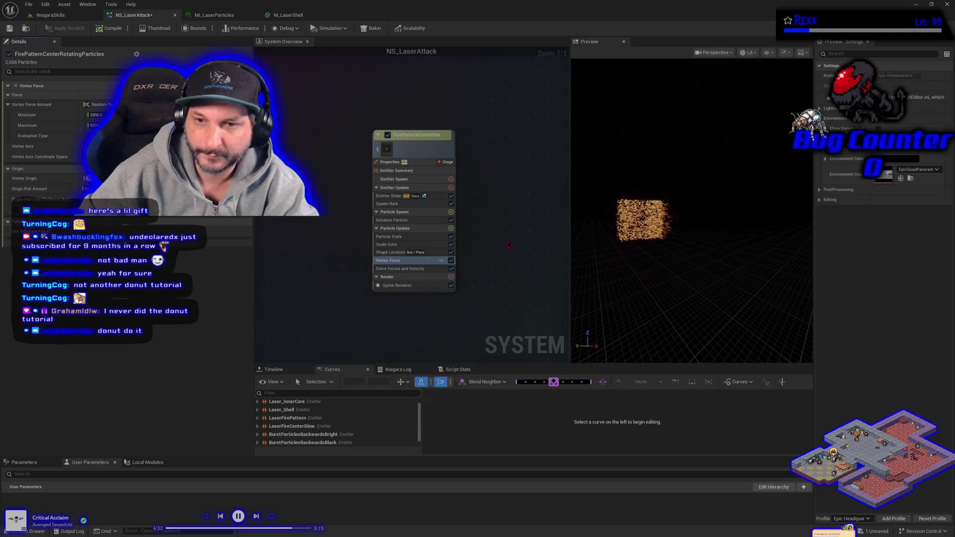
{"action": "left_click", "coordinate": [394, 253]}
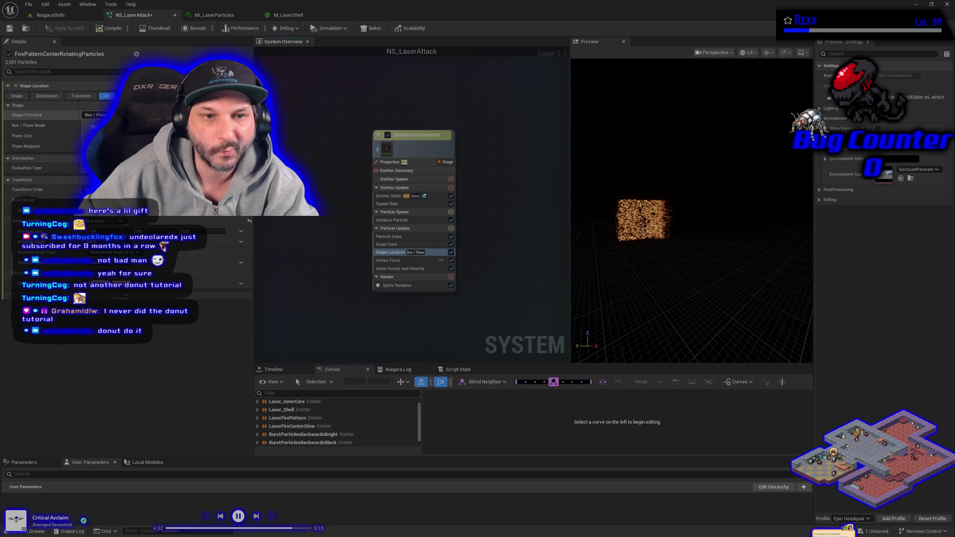
{"action": "left_click", "coordinate": [99, 166]}
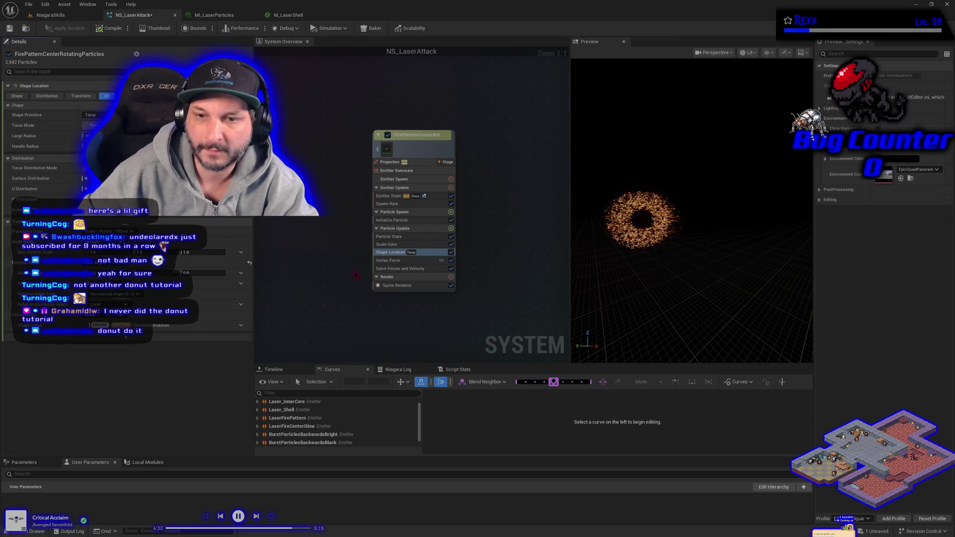
Try a different Torus Mode on Shape Location, then undo the change.
{"action": "left_click", "coordinate": [392, 261]}
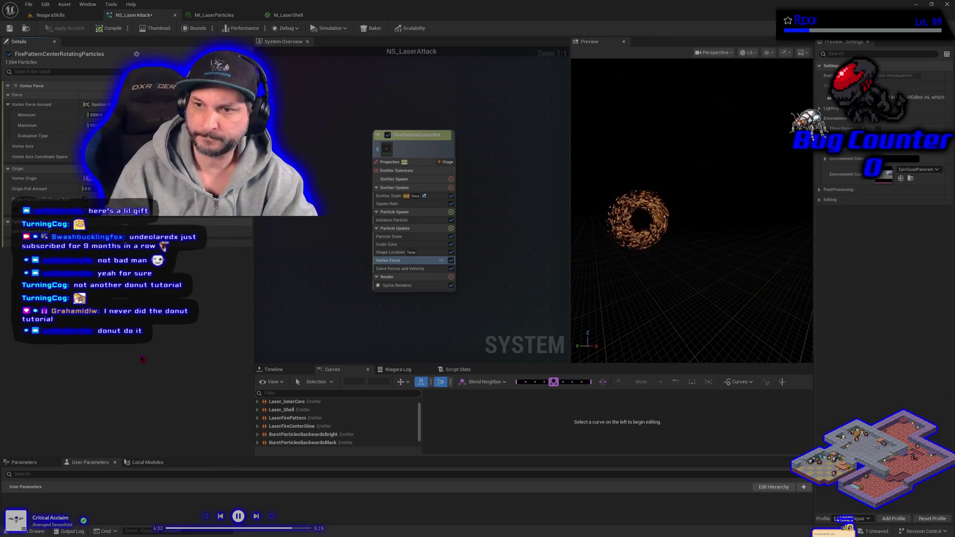
{"action": "left_click", "coordinate": [404, 252]}
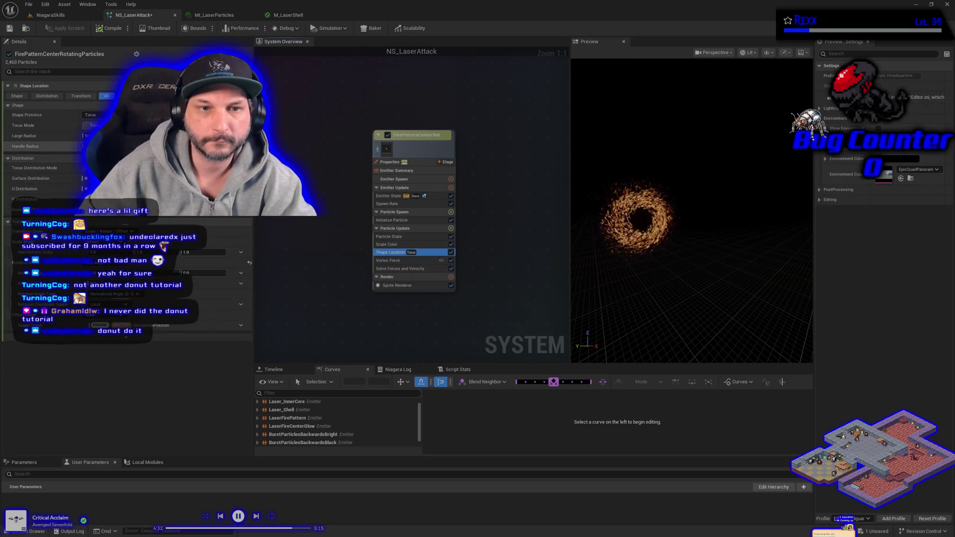
{"action": "left_click", "coordinate": [99, 126]}
{"action": "left_click", "coordinate": [99, 145]}
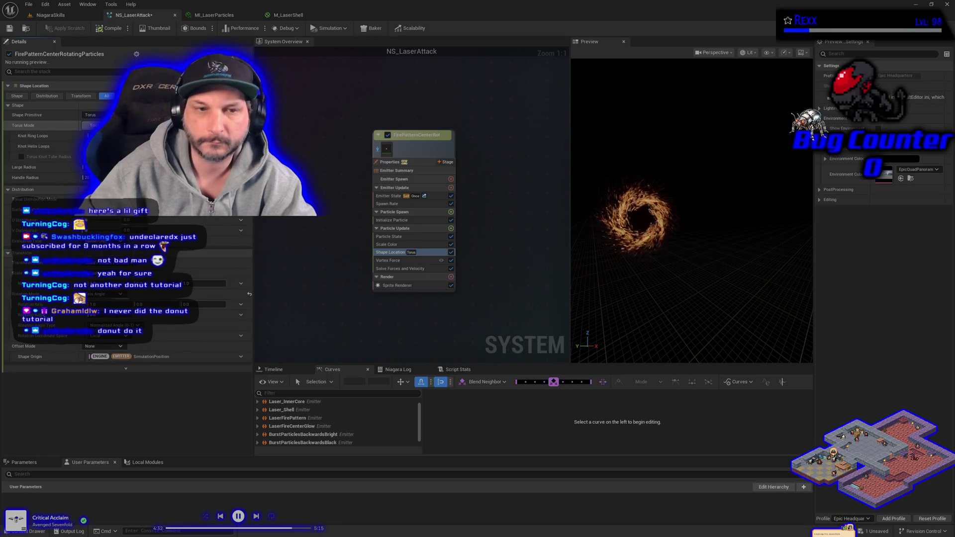
{"action": "key", "text": "ctrl+z"}
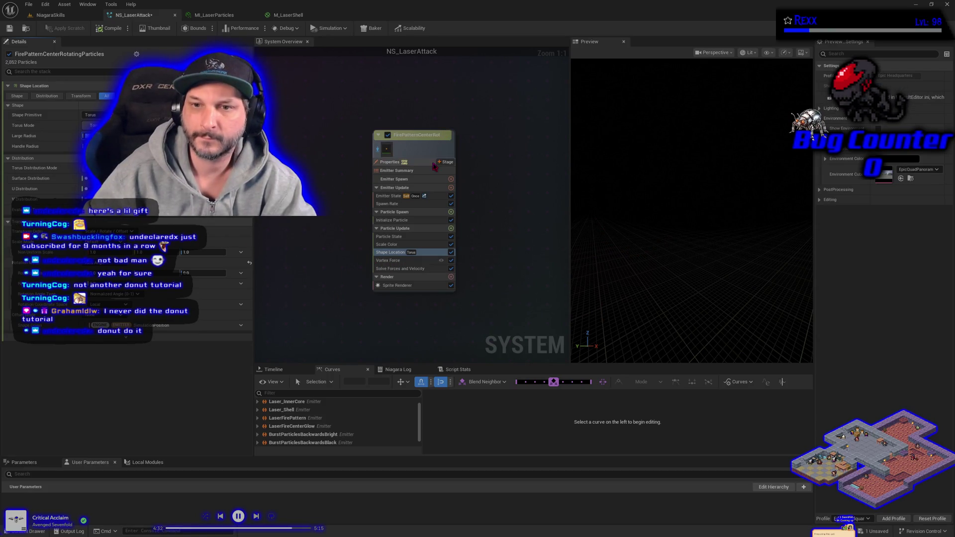
Check the torus large radius in Shape Location, then select Vortex Force for editing.
{"action": "left_click", "coordinate": [398, 149]}
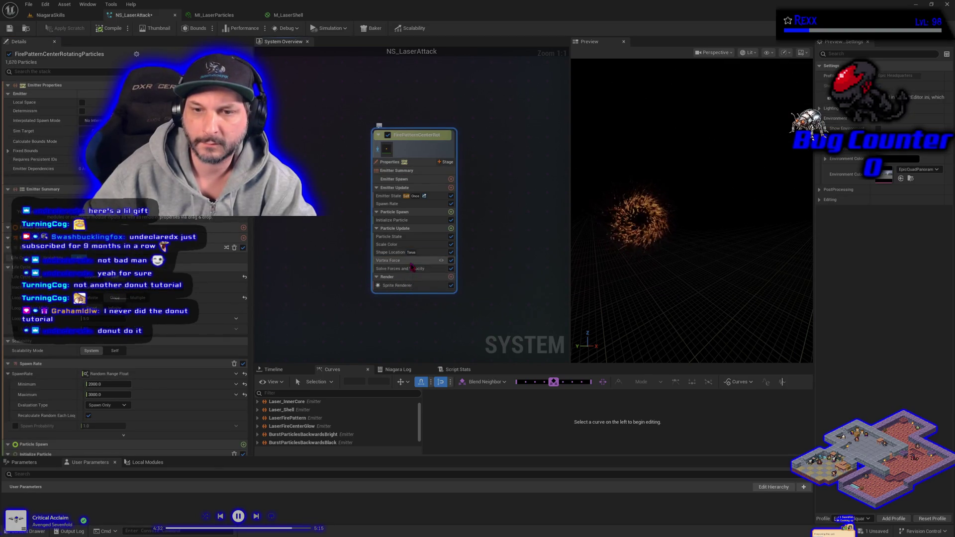
{"action": "left_click", "coordinate": [401, 253]}
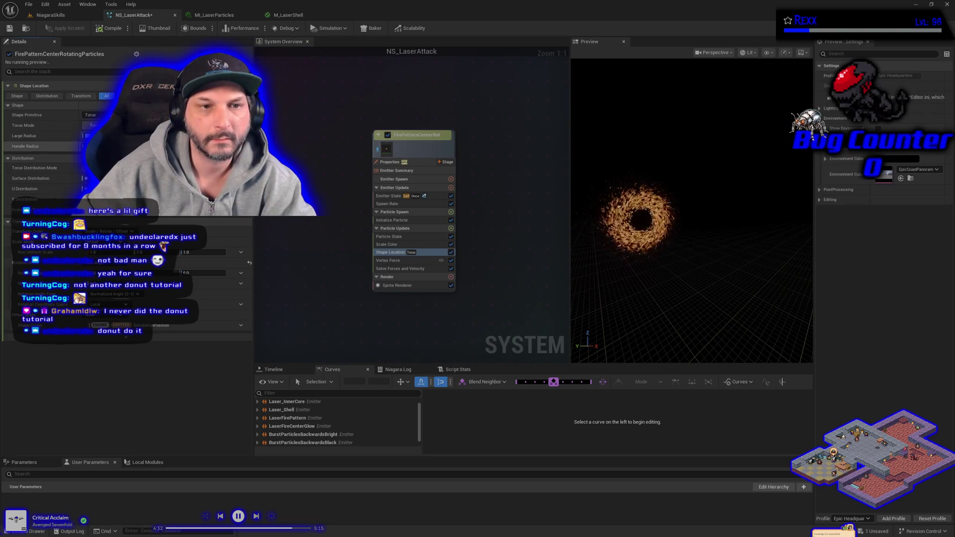
{"action": "left_click", "coordinate": [87, 136]}
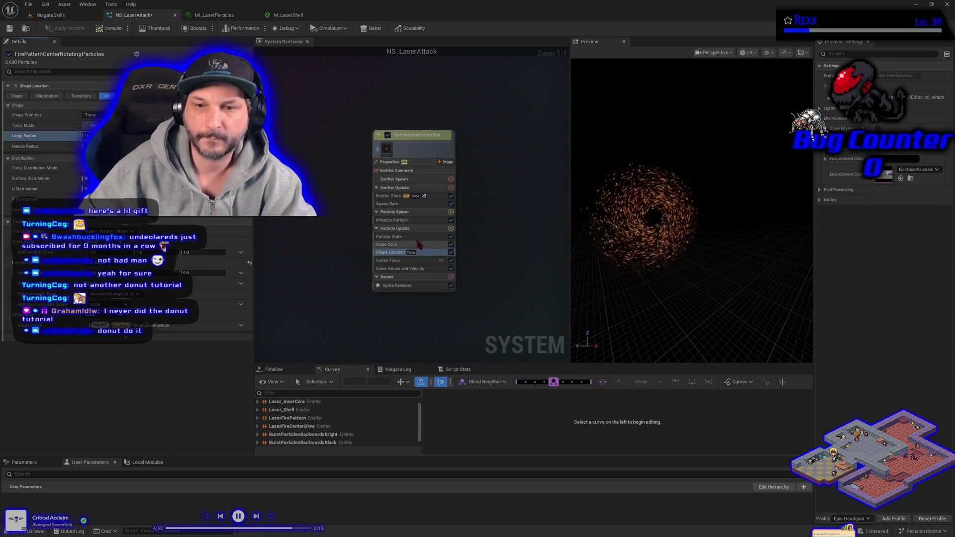
{"action": "left_click", "coordinate": [398, 261]}
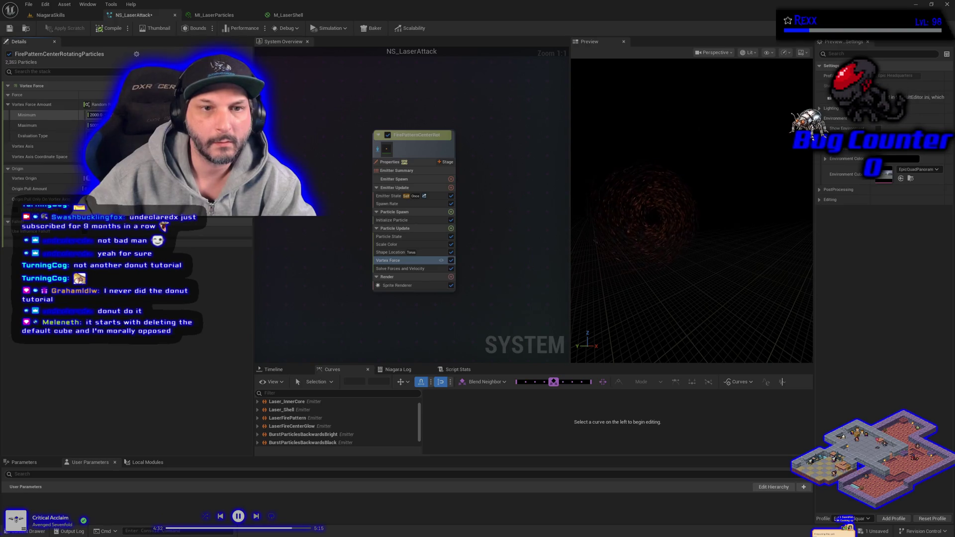
Set Vortex Force Amount minimum to 4000 and adjust the maximum strength.
{"action": "left_click", "coordinate": [96, 115]}
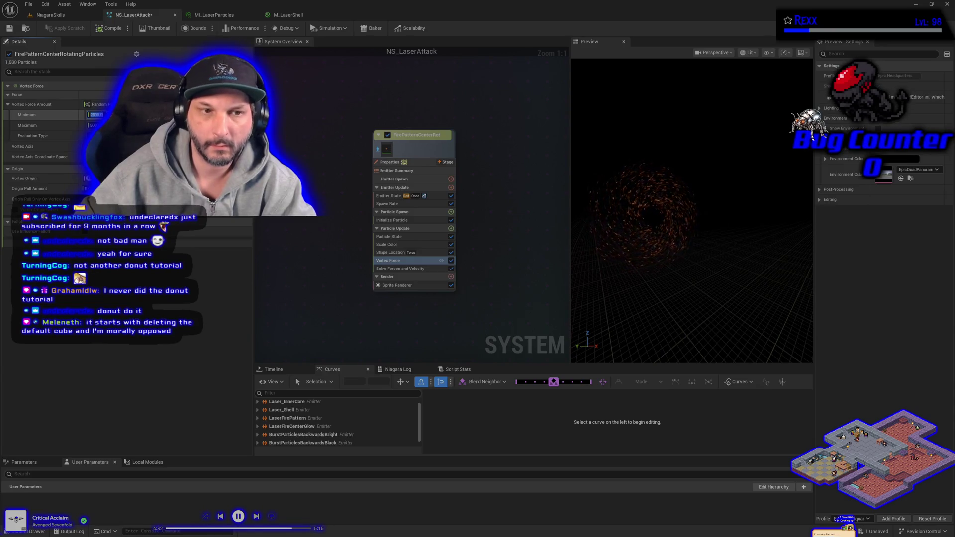
{"action": "key", "text": "Tab"}
{"action": "type", "text": "1"}
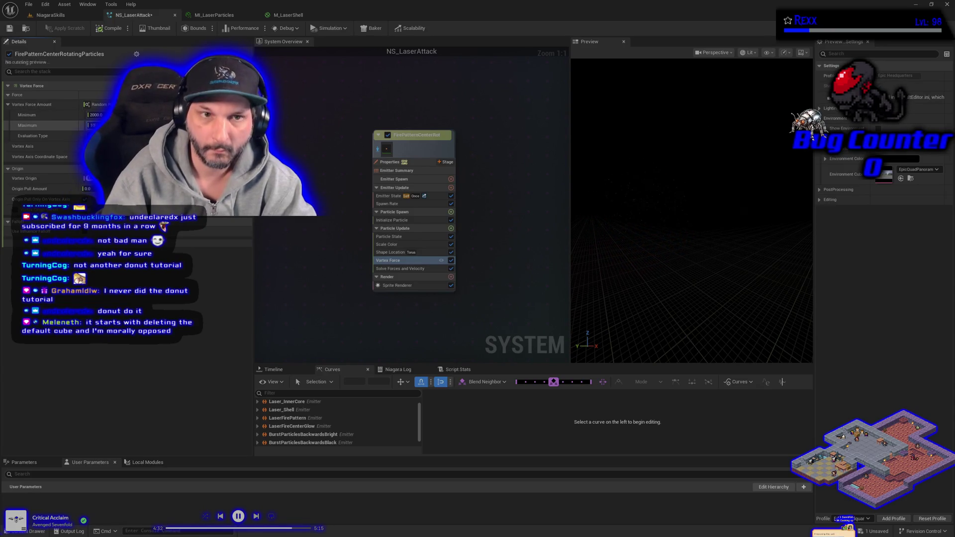
{"action": "type", "text": "000"}
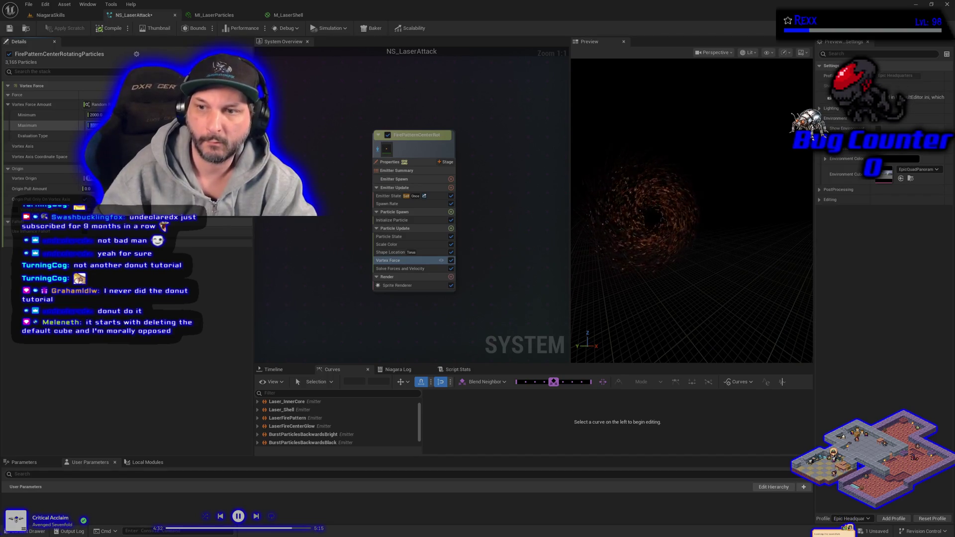
{"action": "type", "text": "40"}
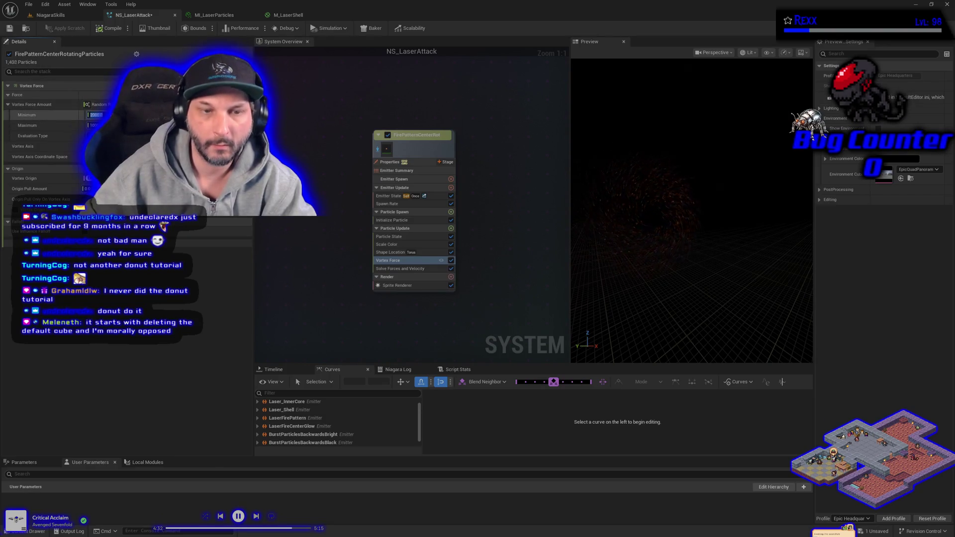
{"action": "key", "text": "Return"}
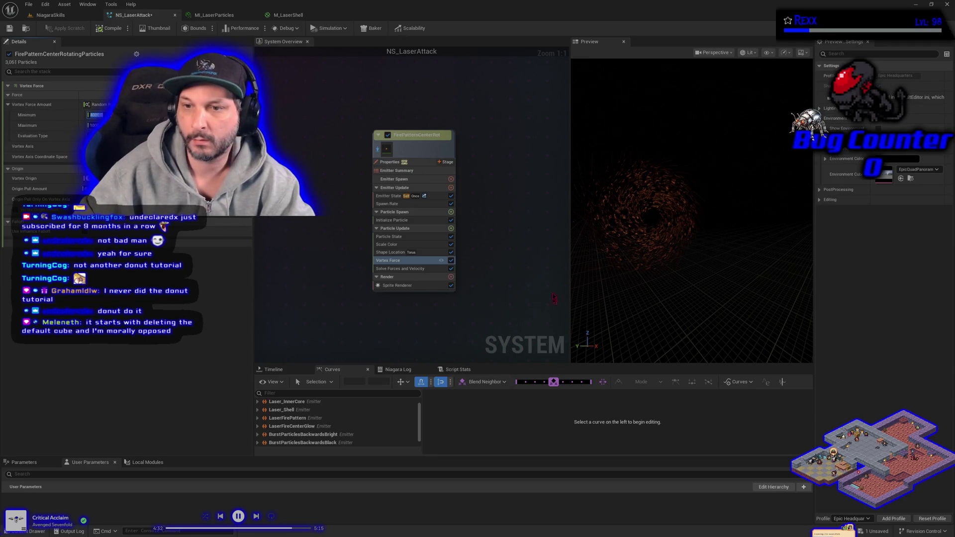
{"action": "left_click", "coordinate": [529, 277]}
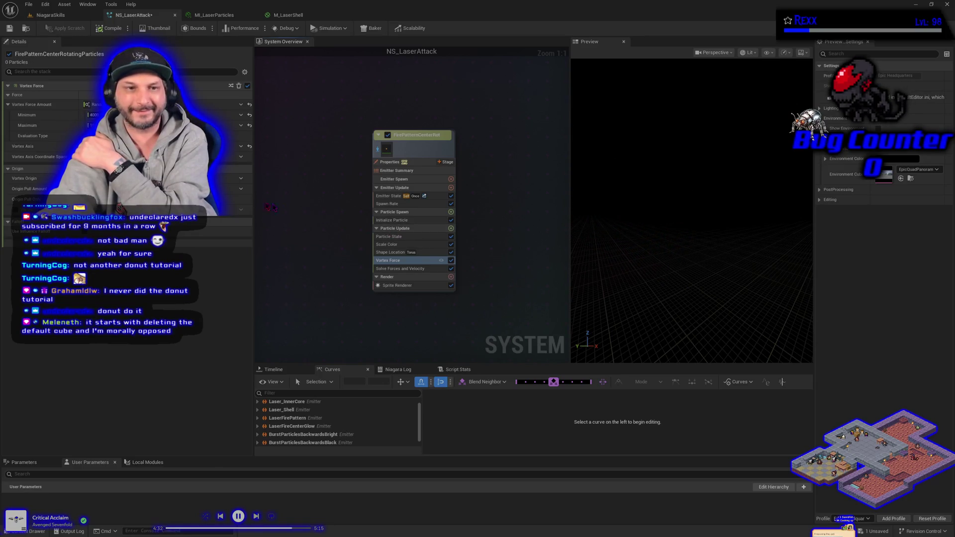
Review the spawn shape and Vortex Axis options without changes, then show Solve Forces and Velocity.
{"action": "left_click", "coordinate": [408, 253]}
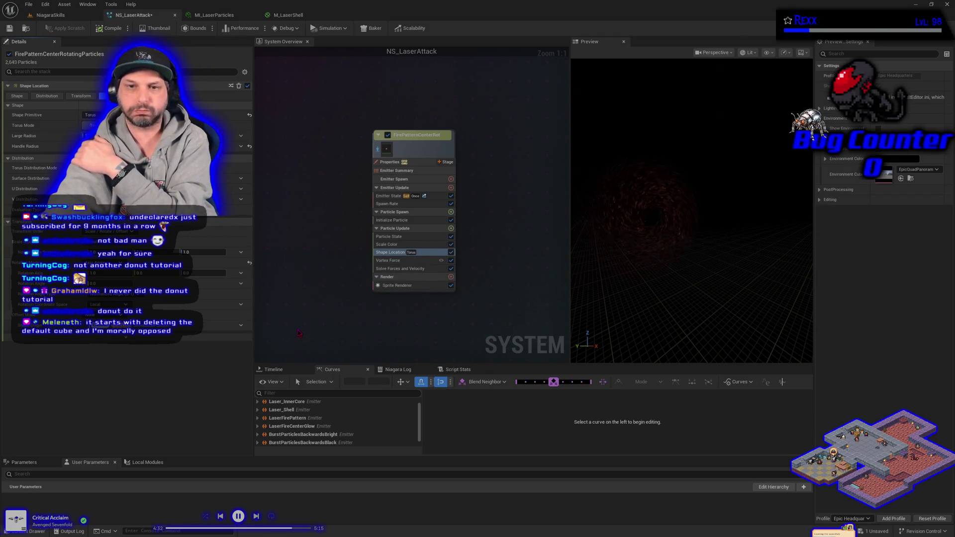
{"action": "left_click", "coordinate": [393, 261]}
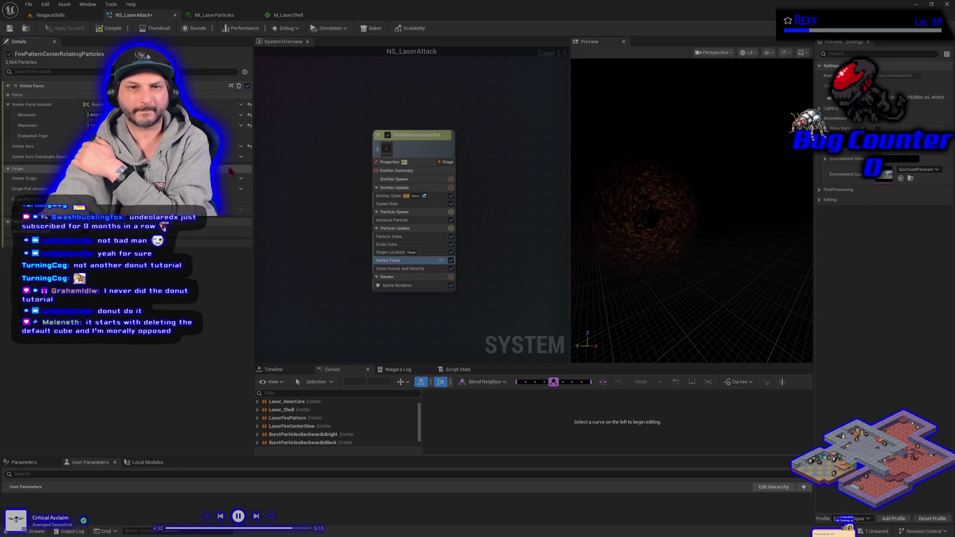
{"action": "left_click", "coordinate": [250, 149]}
{"action": "left_click", "coordinate": [274, 166]}
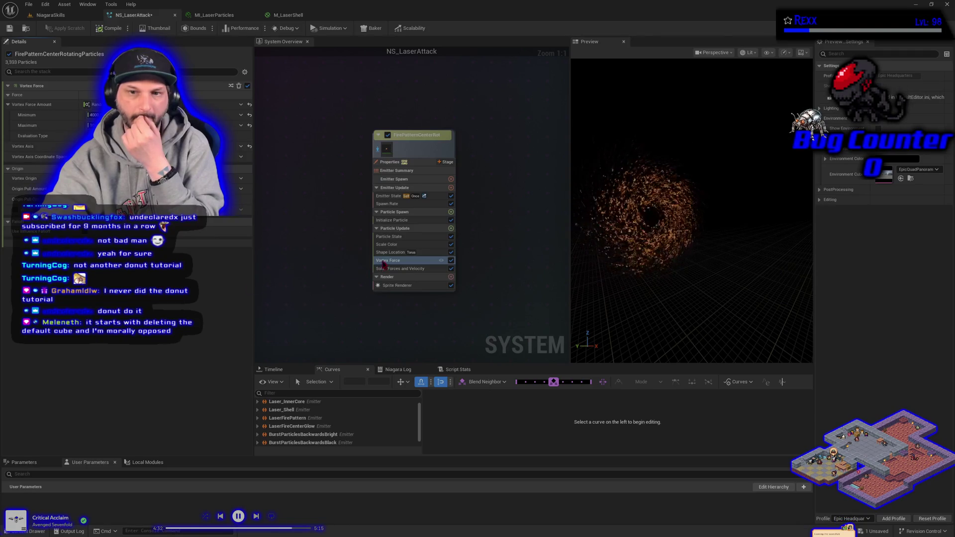
{"action": "left_click", "coordinate": [400, 268]}
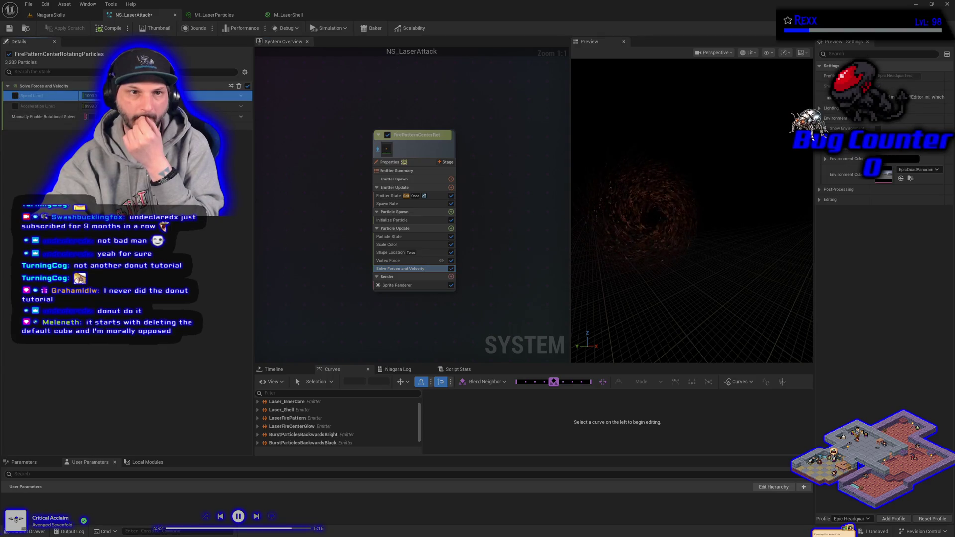
Try a 200000 speed limit, reset it and turn Speed Limit back off, then return to Vortex Force.
{"action": "left_click", "coordinate": [16, 96]}
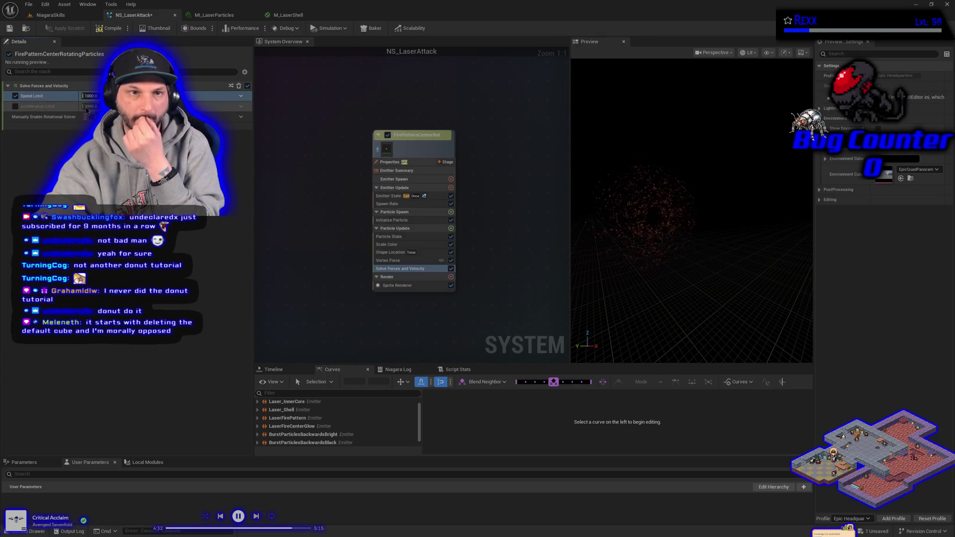
{"action": "type", "text": "2000"}
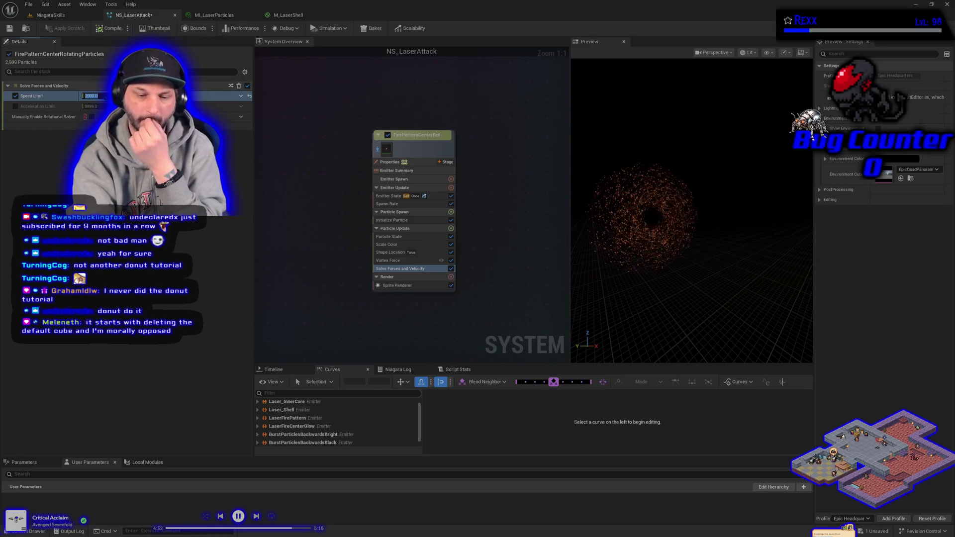
{"action": "type", "text": "00"}
{"action": "key", "text": "Return"}
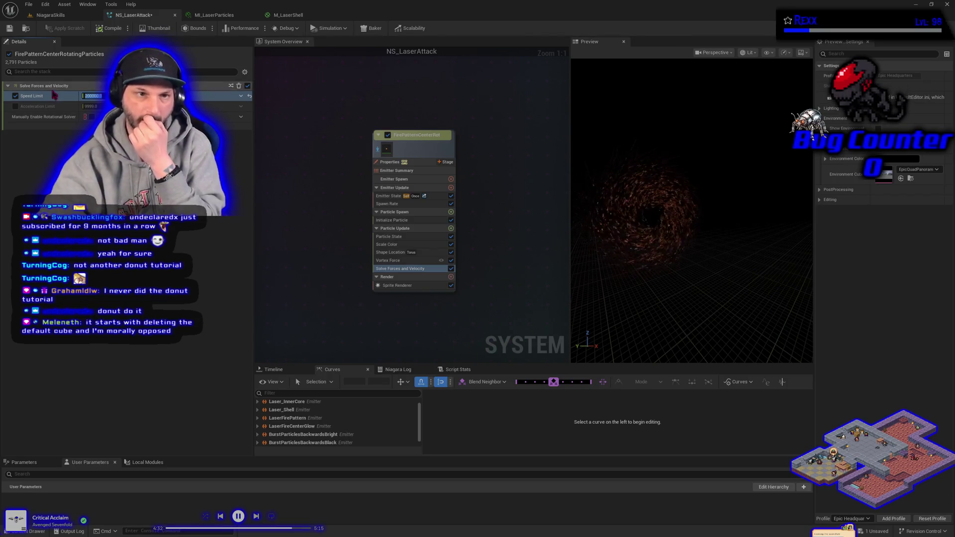
{"action": "left_click", "coordinate": [250, 96]}
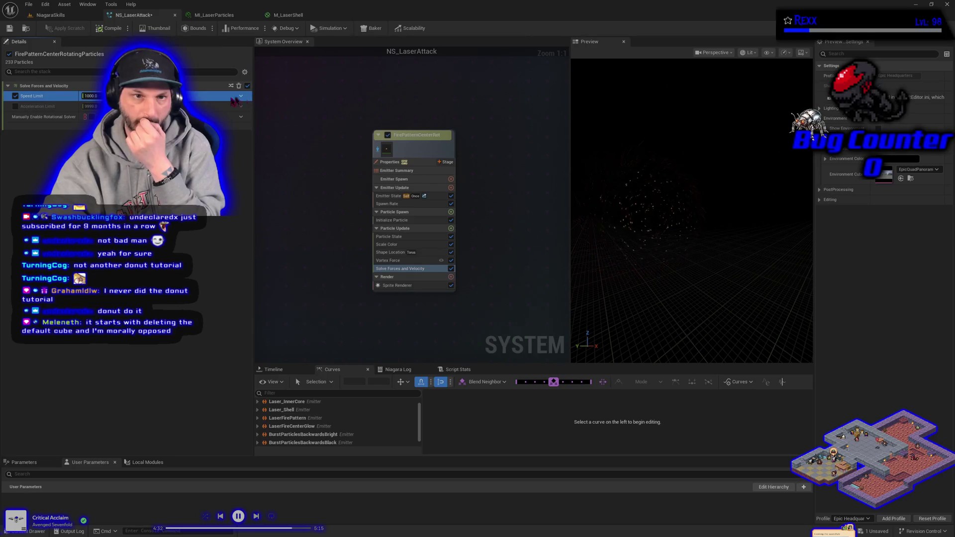
{"action": "left_click", "coordinate": [16, 96]}
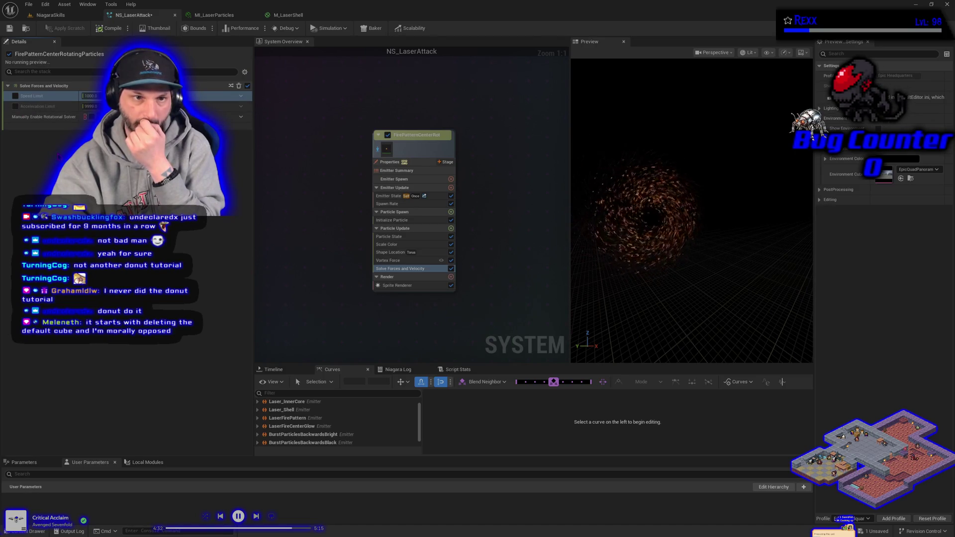
{"action": "left_click", "coordinate": [413, 261]}
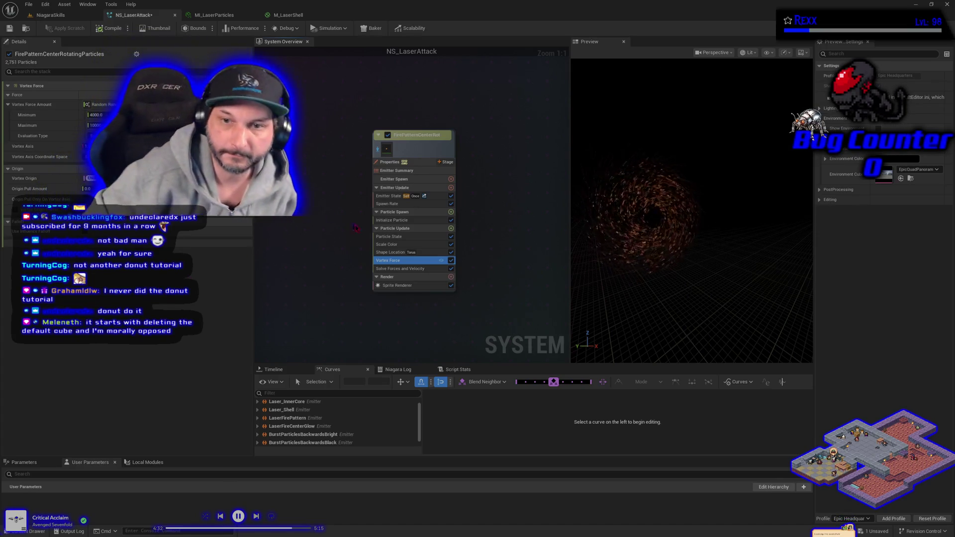
{"action": "left_click", "coordinate": [393, 220]}
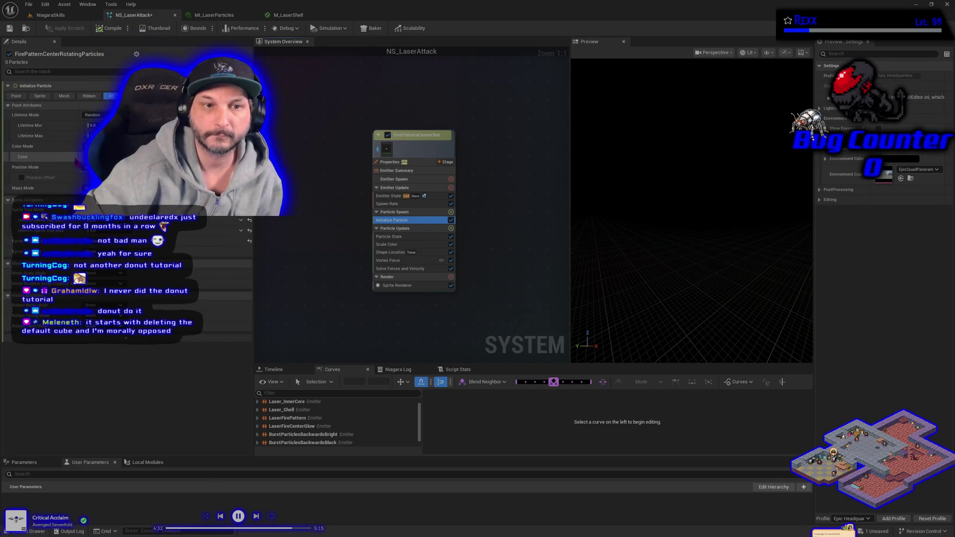
Change the Initialize Particle colour from white to hot pink FF0092FF.
{"action": "left_click", "coordinate": [77, 160]}
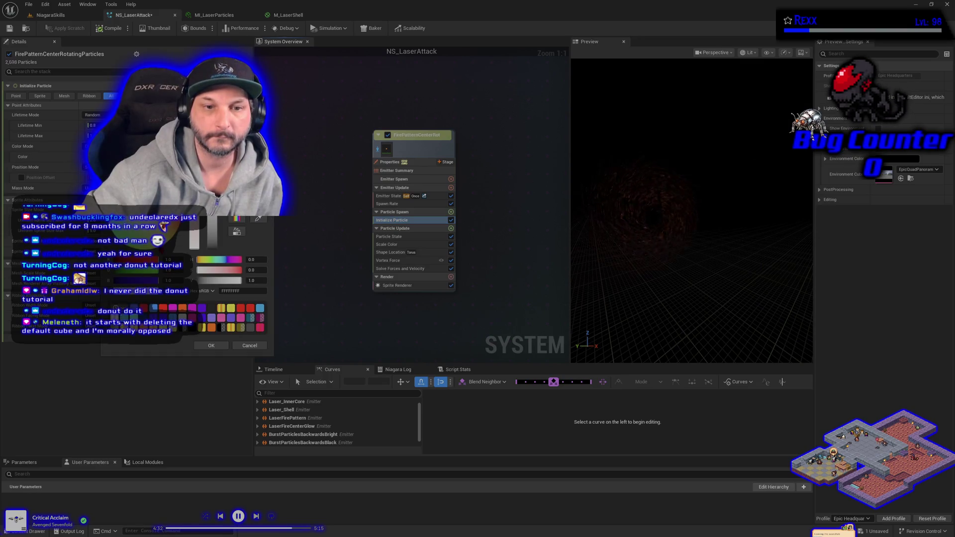
{"action": "left_click", "coordinate": [151, 292]}
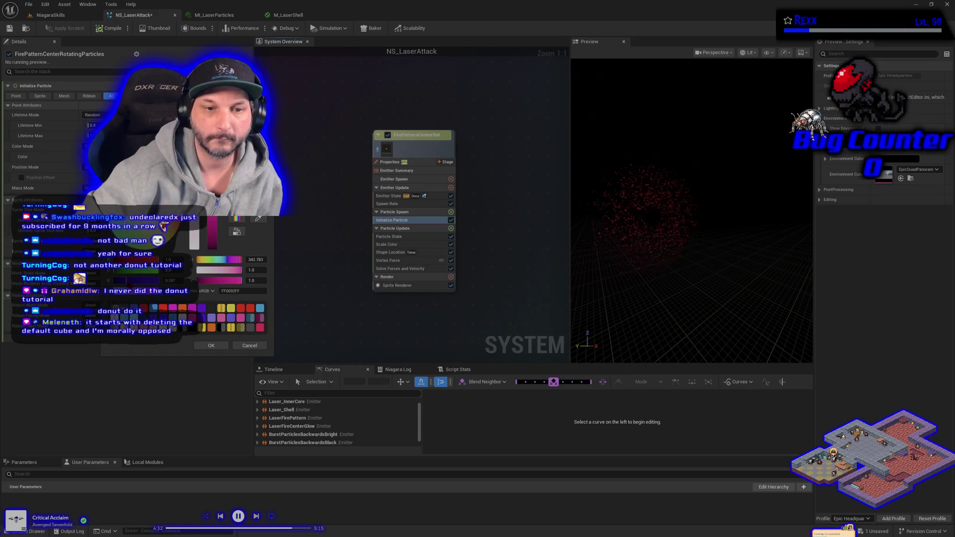
{"action": "left_click", "coordinate": [211, 345]}
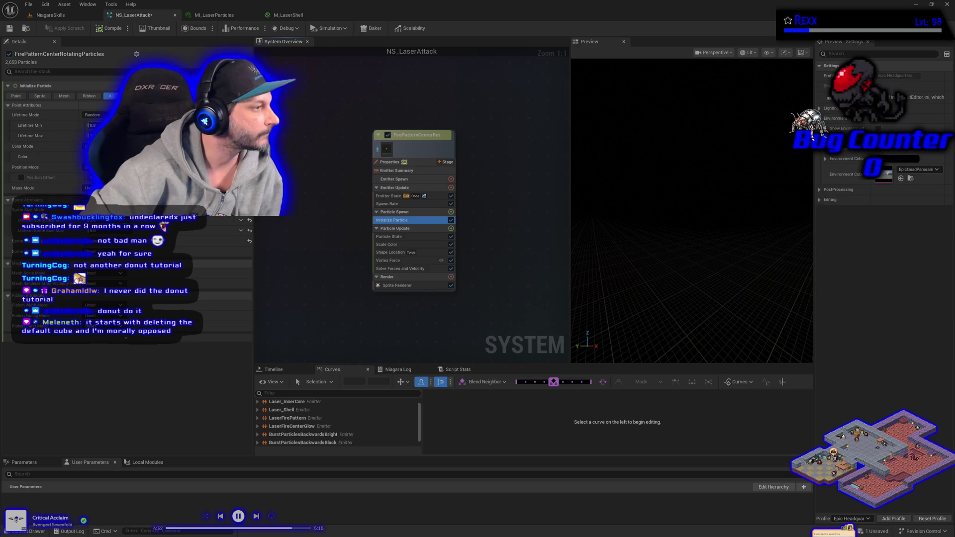
Add a Point Attraction Force module to Particle Update and isolate this emitter in the preview.
{"action": "left_click", "coordinate": [451, 228]}
{"action": "type", "text": "point"}
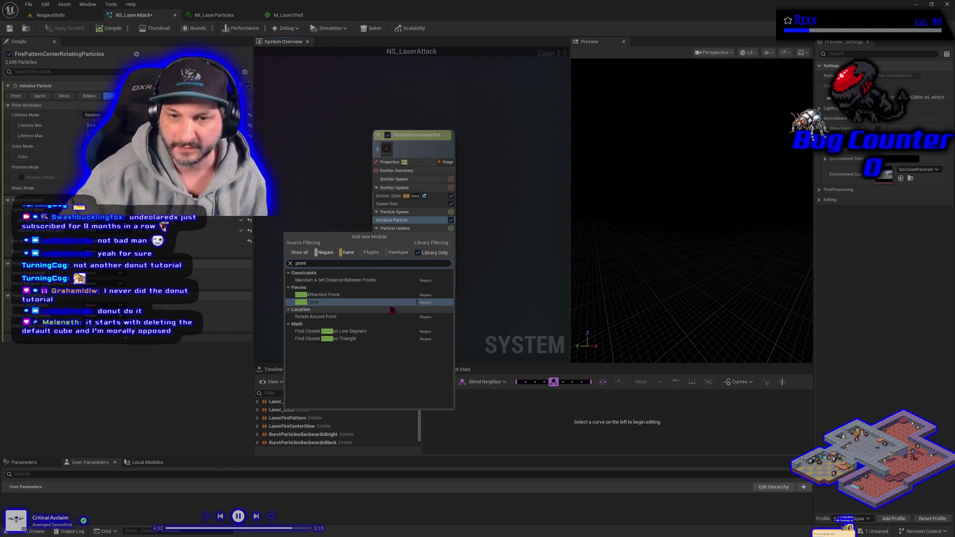
{"action": "left_click", "coordinate": [338, 294]}
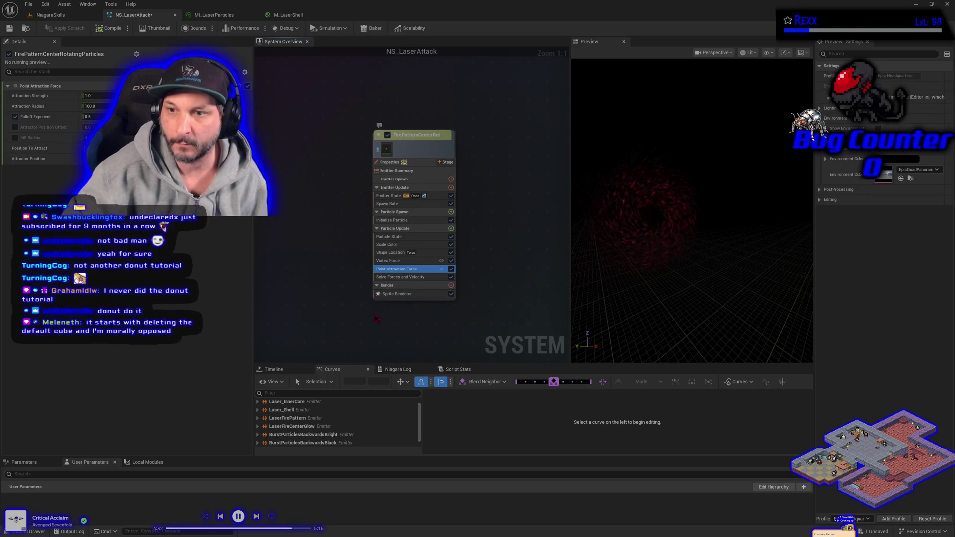
{"action": "left_click_drag", "start_coordinate": [631, 211], "coordinate": [652, 199]}
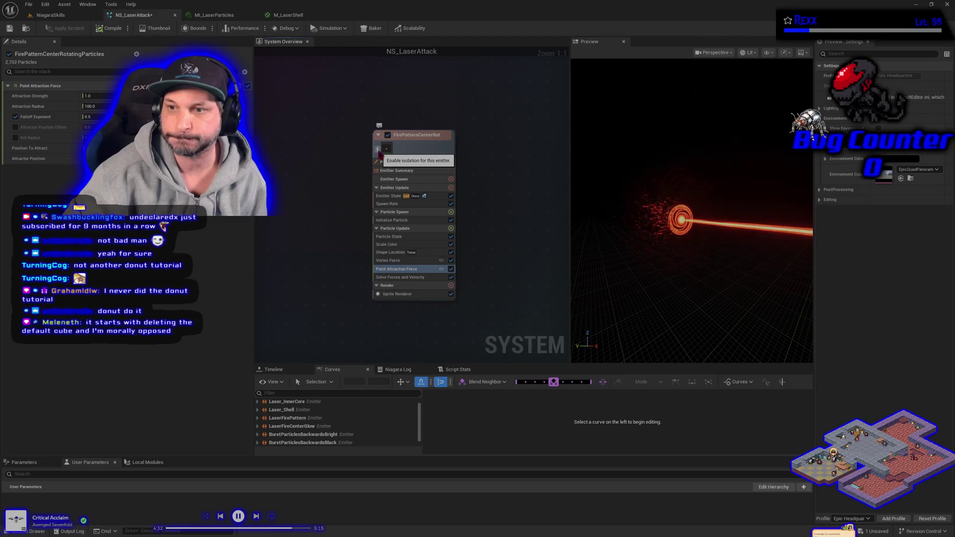
{"action": "left_click", "coordinate": [378, 150]}
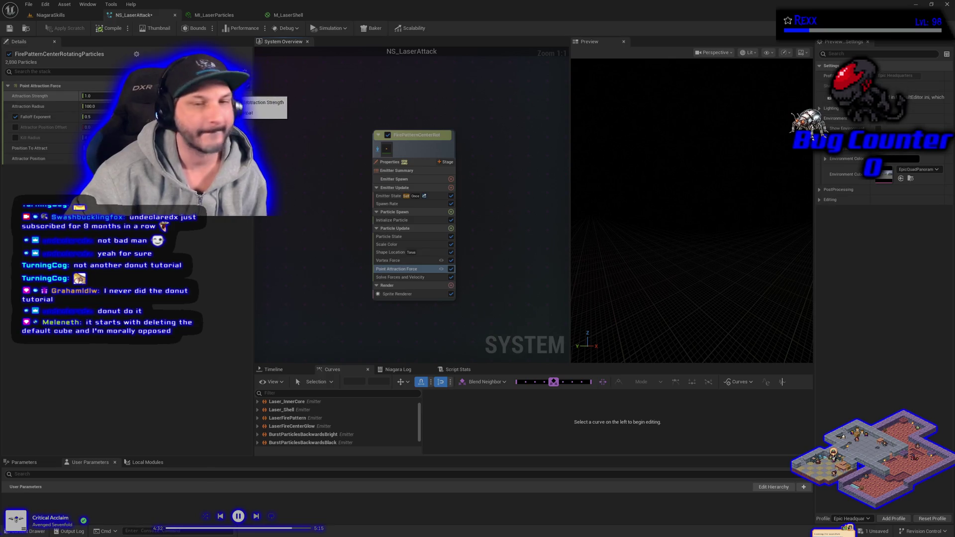
Make Attraction Strength a Random Range Float from -80 to 80.
{"action": "left_click", "coordinate": [239, 95]}
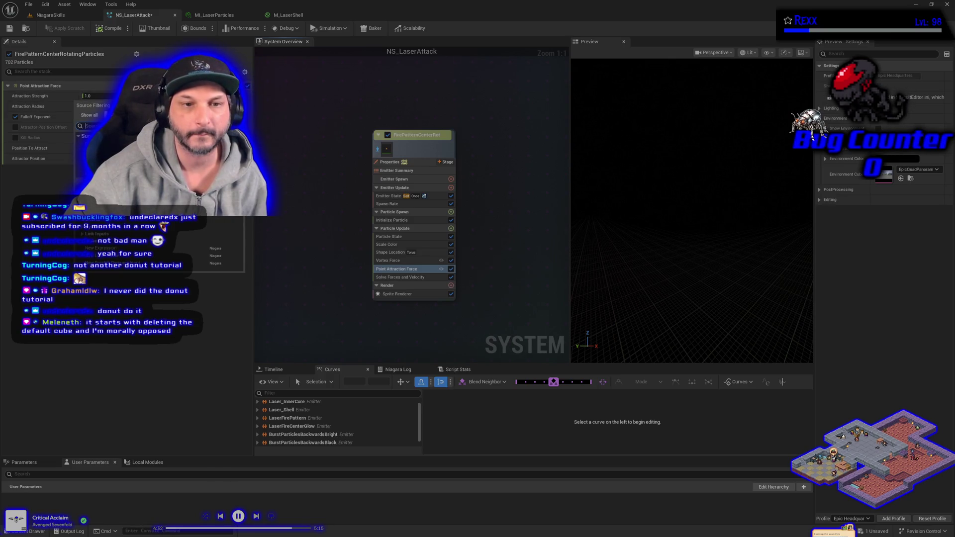
{"action": "left_click", "coordinate": [289, 203]}
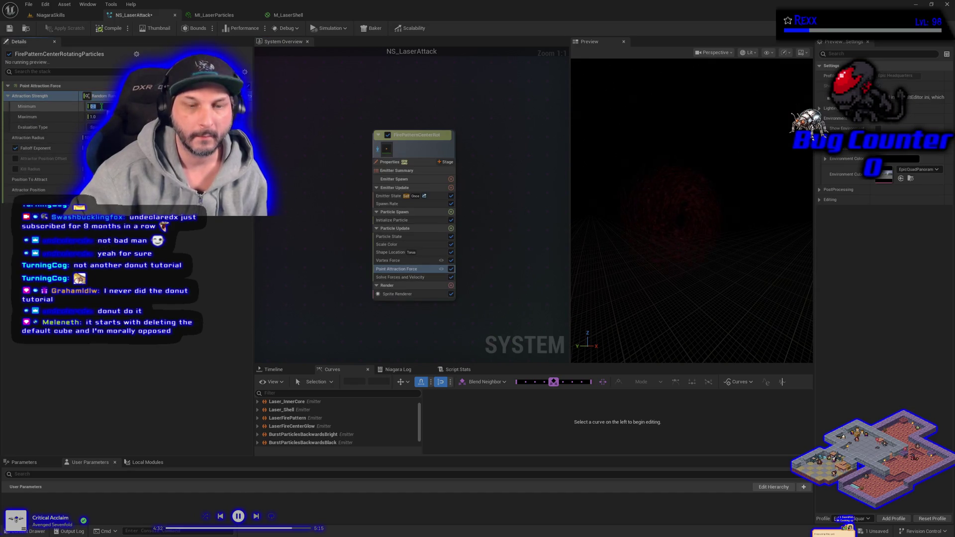
{"action": "type", "text": "-80"}
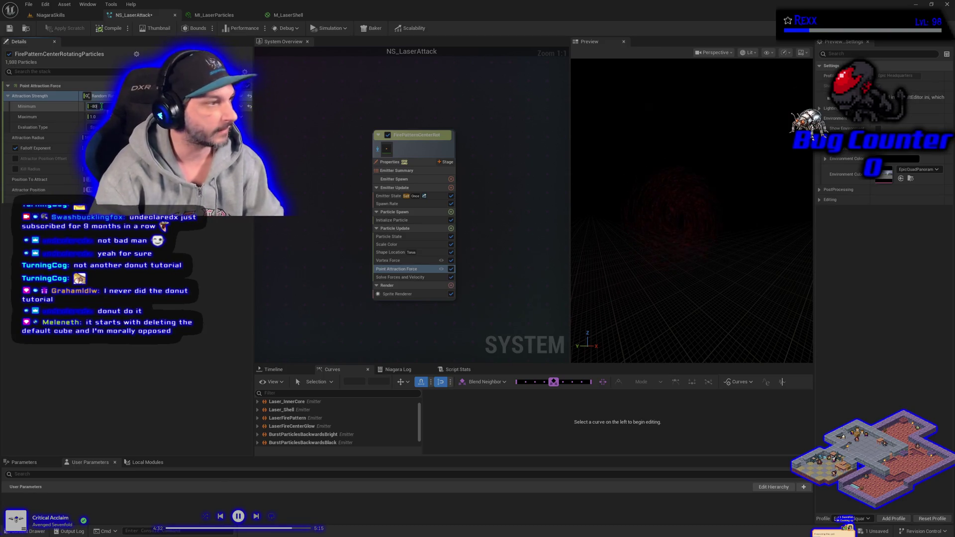
{"action": "key", "text": "Tab"}
{"action": "type", "text": "80"}
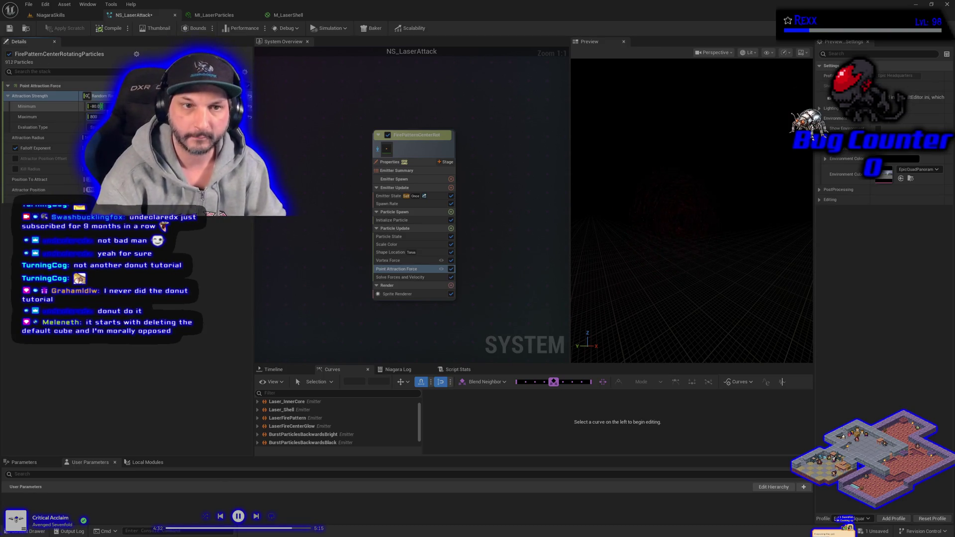
{"action": "key", "text": "Return"}
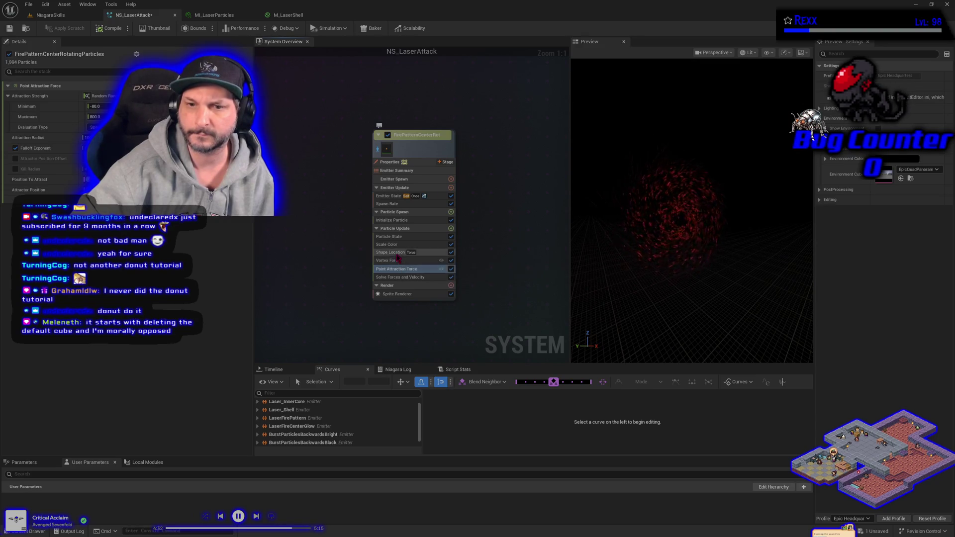
After reviewing Scale Color and the torus radius, move Point Attraction Force above Vortex Force.
{"action": "left_click", "coordinate": [395, 245]}
{"action": "left_click", "coordinate": [398, 252]}
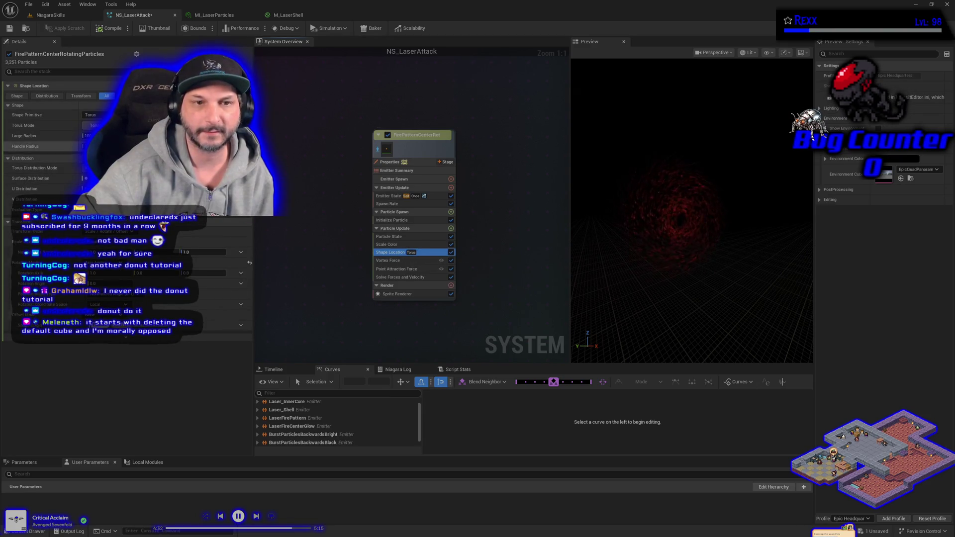
{"action": "left_click", "coordinate": [45, 136]}
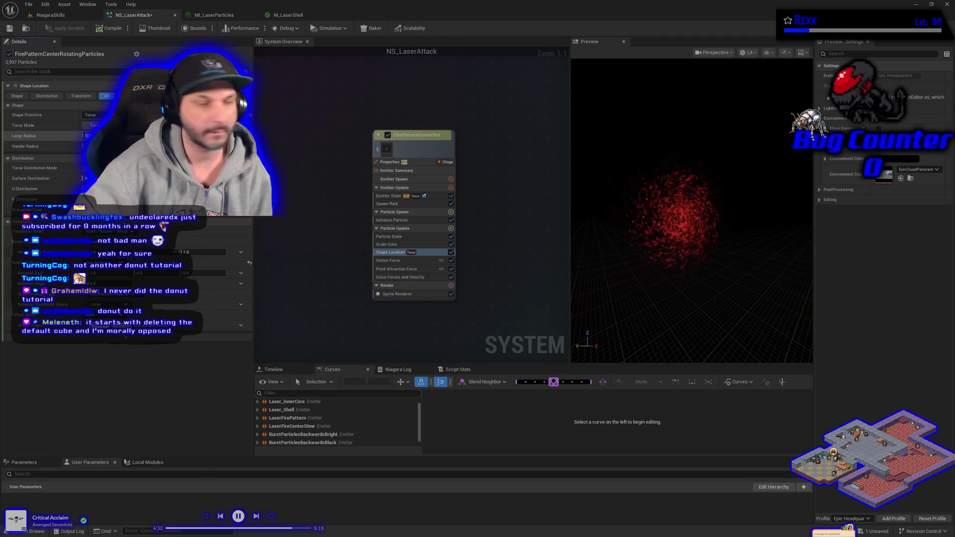
{"action": "left_click", "coordinate": [397, 270]}
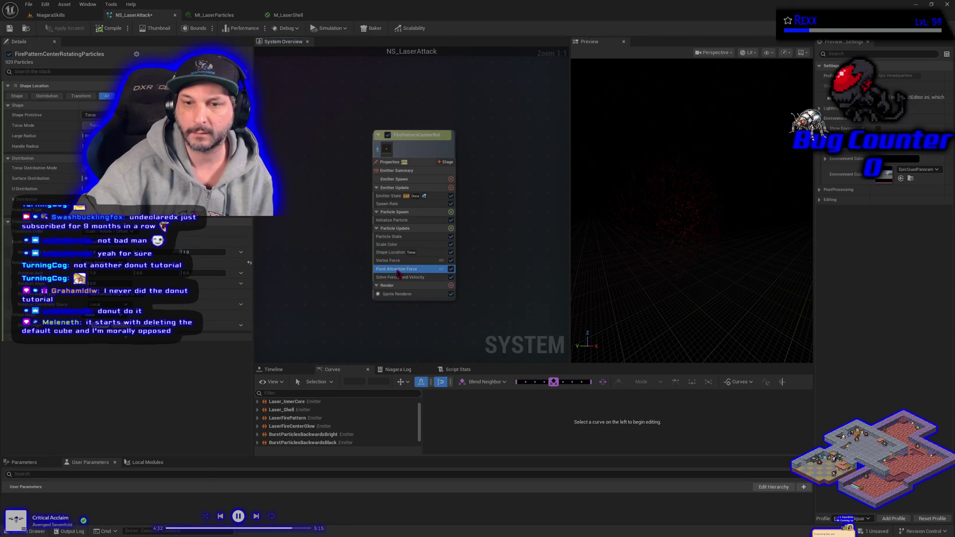
{"action": "left_click_drag", "start_coordinate": [398, 271], "coordinate": [398, 262]}
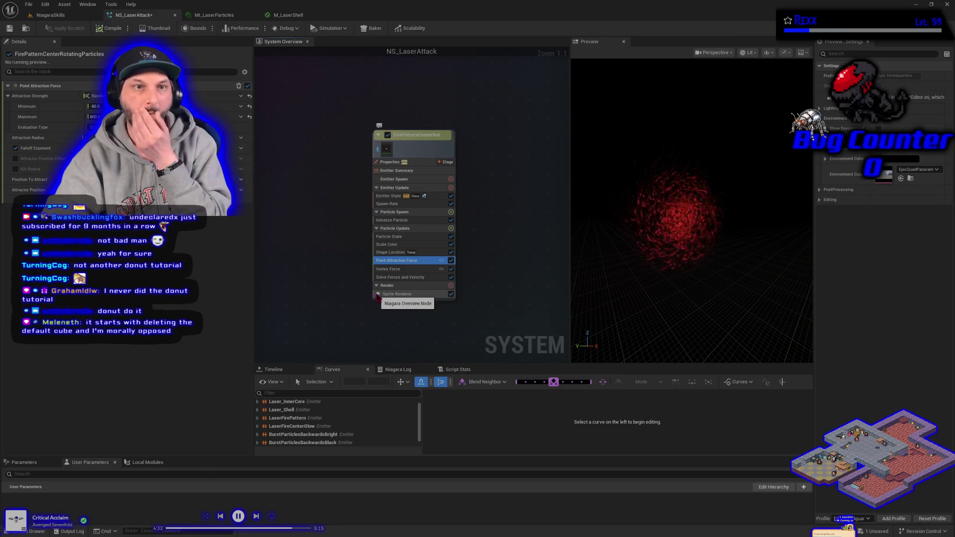
Drag the maximum attraction strength up, then set it back to 80.
{"action": "left_click_drag", "start_coordinate": [99, 116], "coordinate": [129, 116]}
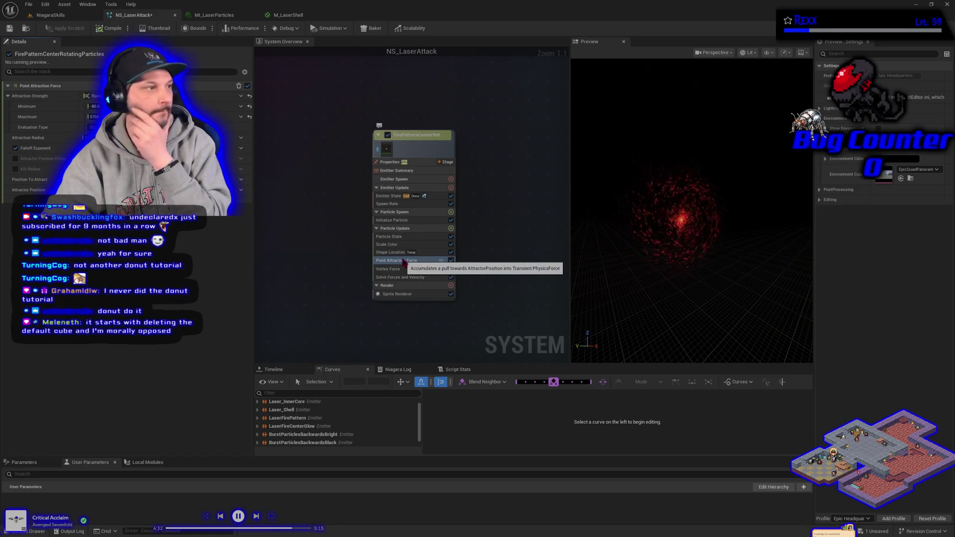
{"action": "left_click", "coordinate": [403, 261]}
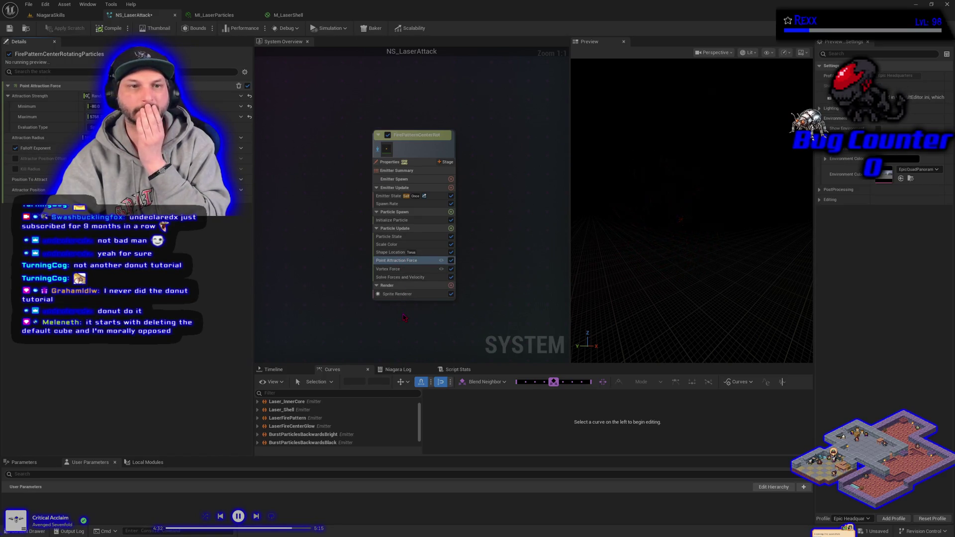
{"action": "left_click_drag", "start_coordinate": [94, 116], "coordinate": [97, 116]}
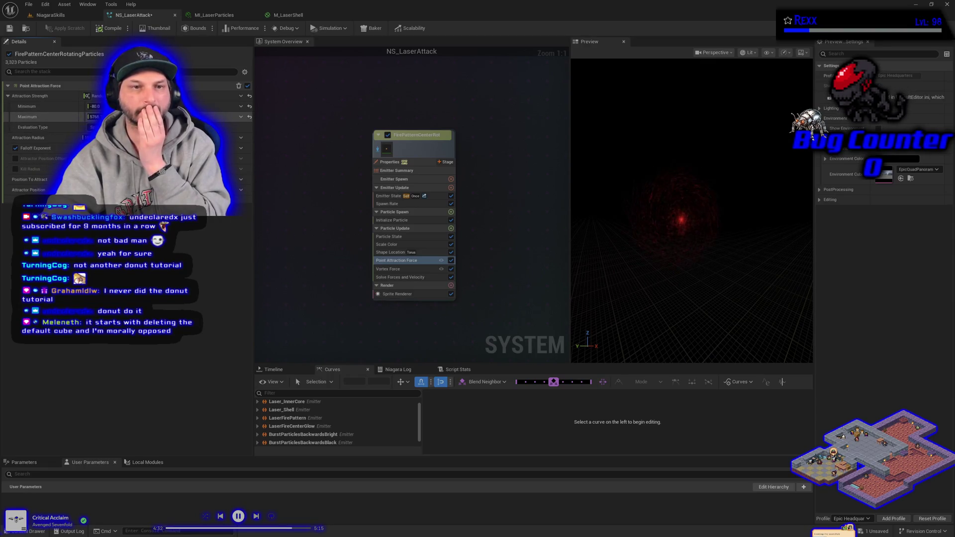
{"action": "type", "text": "80"}
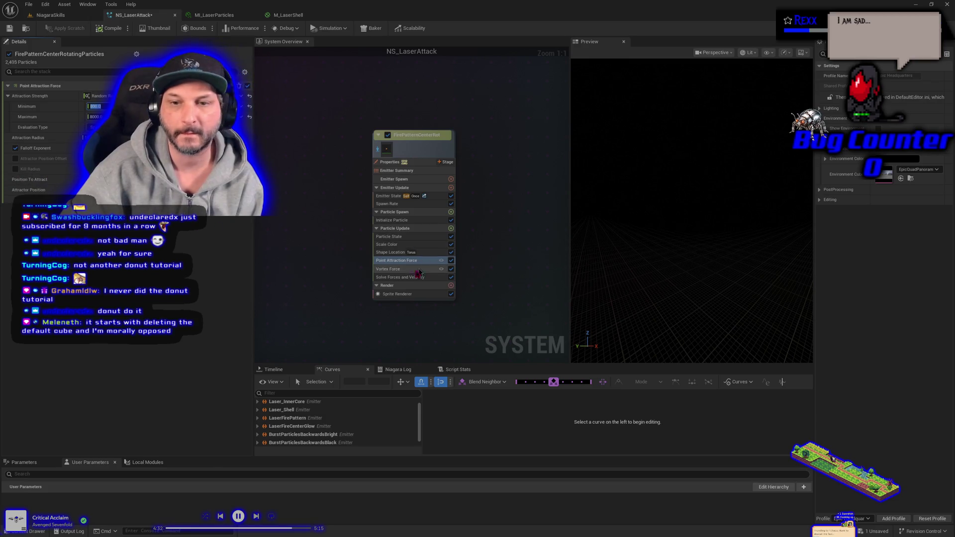
{"action": "left_click", "coordinate": [400, 261]}
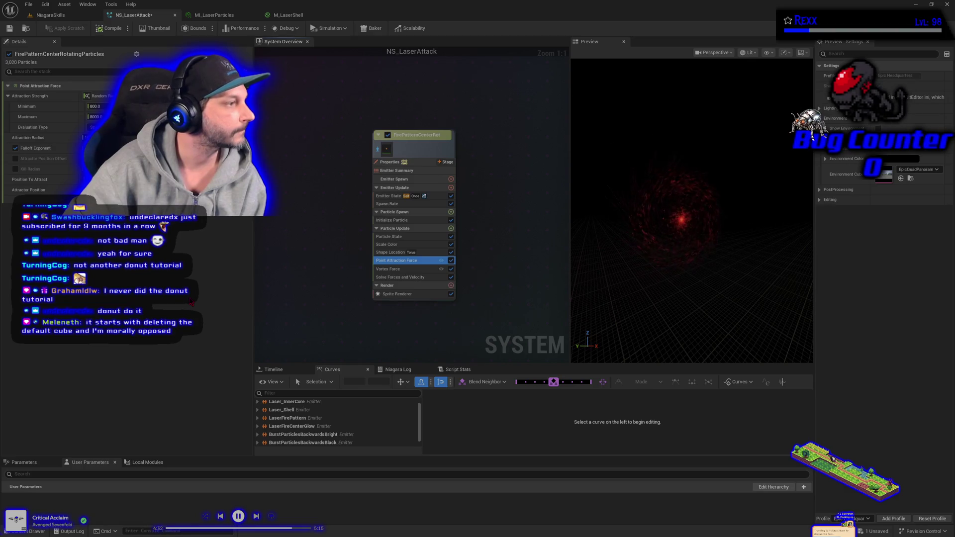
Add Curl Noise Force and make its Noise Strength a random range up to 1000.
{"action": "left_click", "coordinate": [450, 228]}
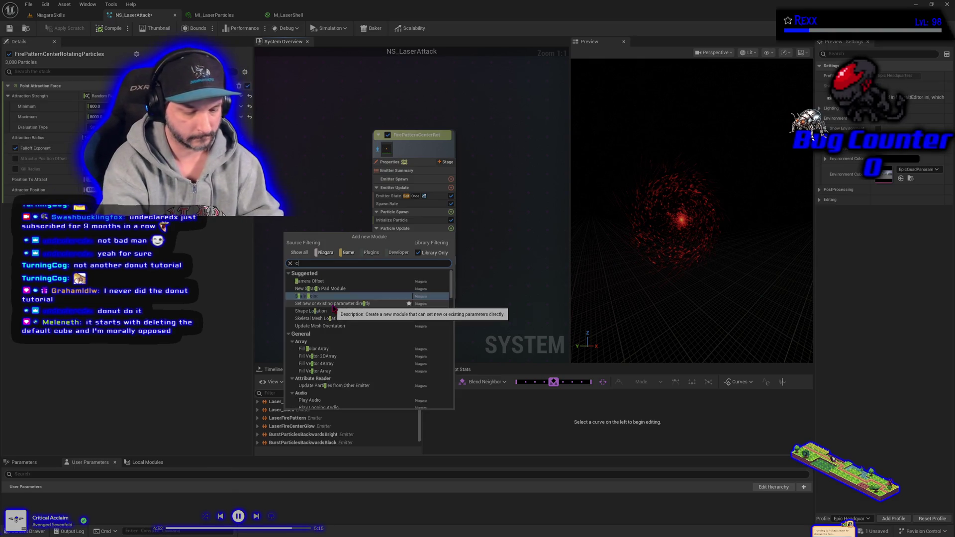
{"action": "type", "text": "curl"}
{"action": "key", "text": "Return"}
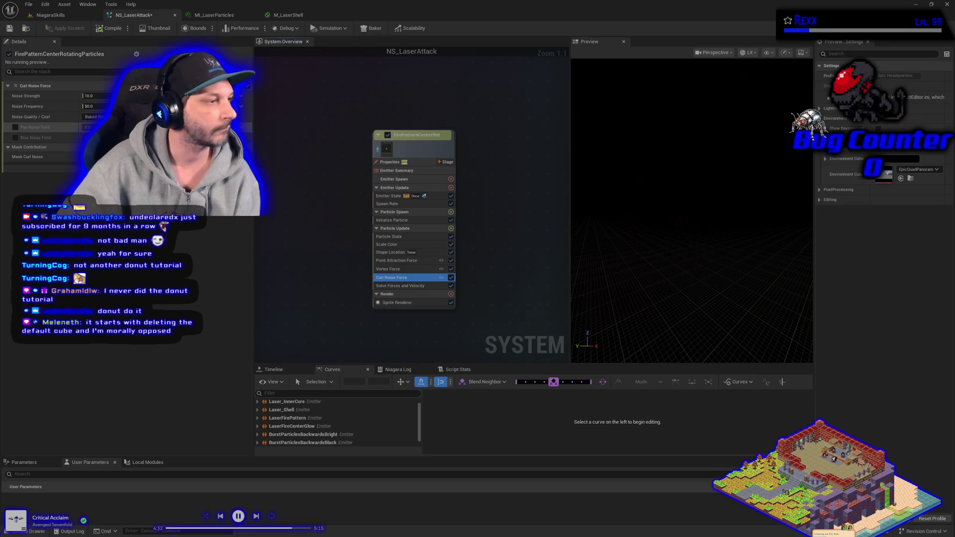
{"action": "left_click", "coordinate": [108, 96]}
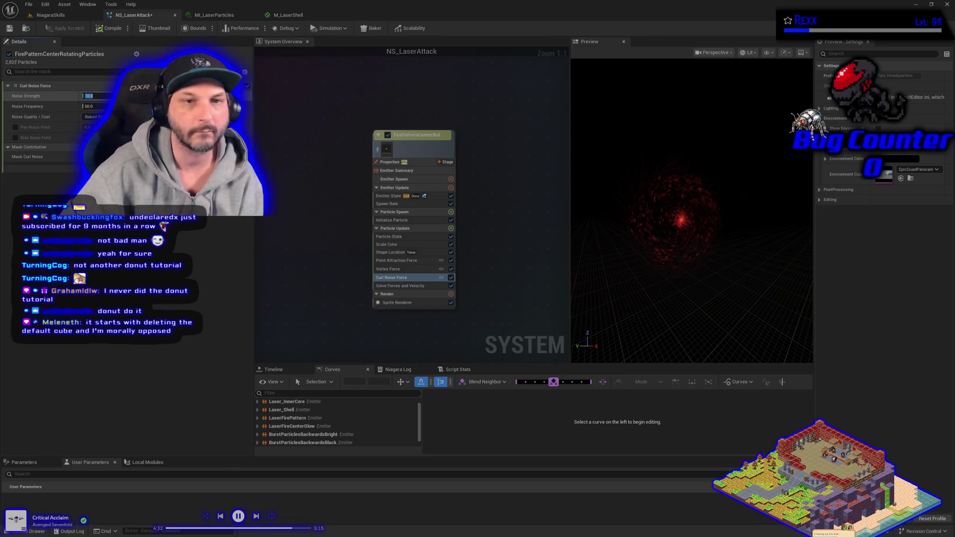
{"action": "left_click", "coordinate": [240, 96]}
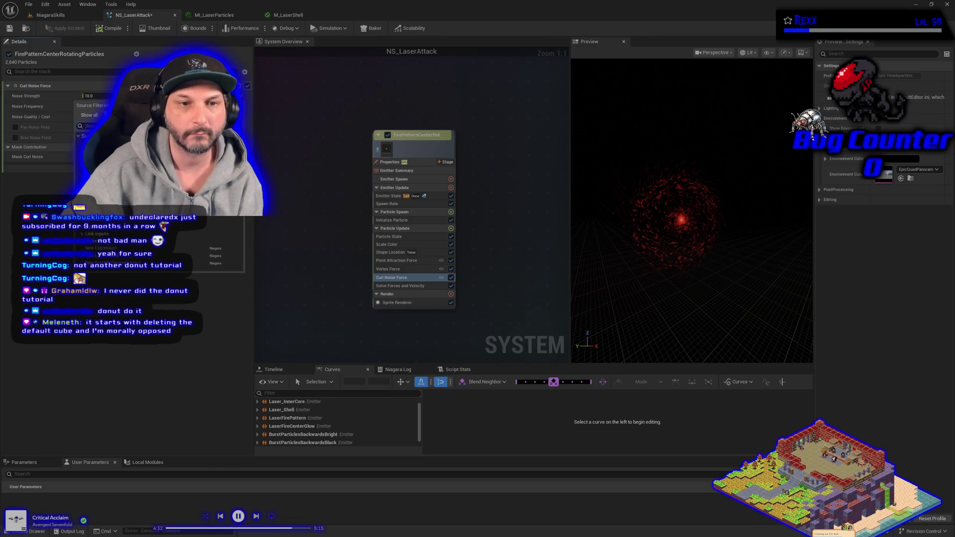
{"action": "left_click", "coordinate": [150, 256]}
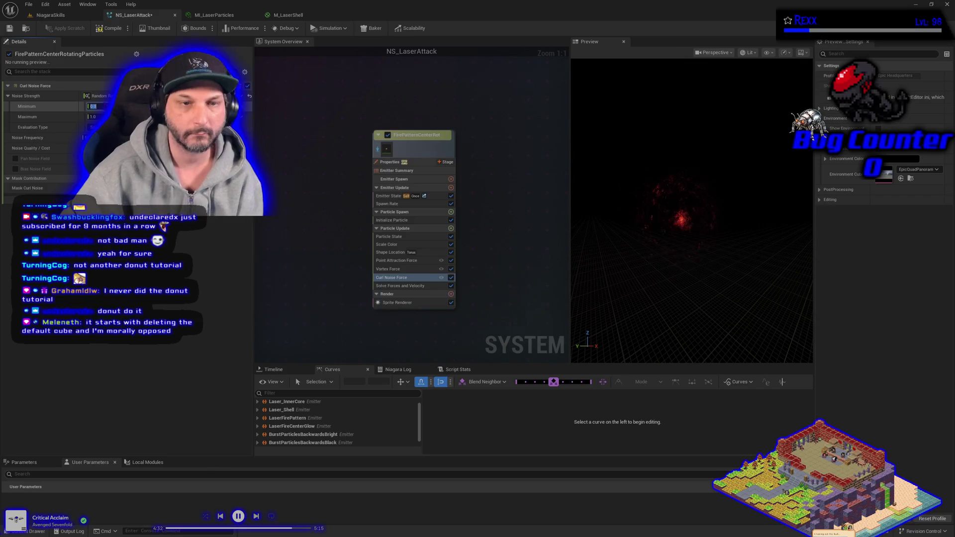
{"action": "type", "text": "80"}
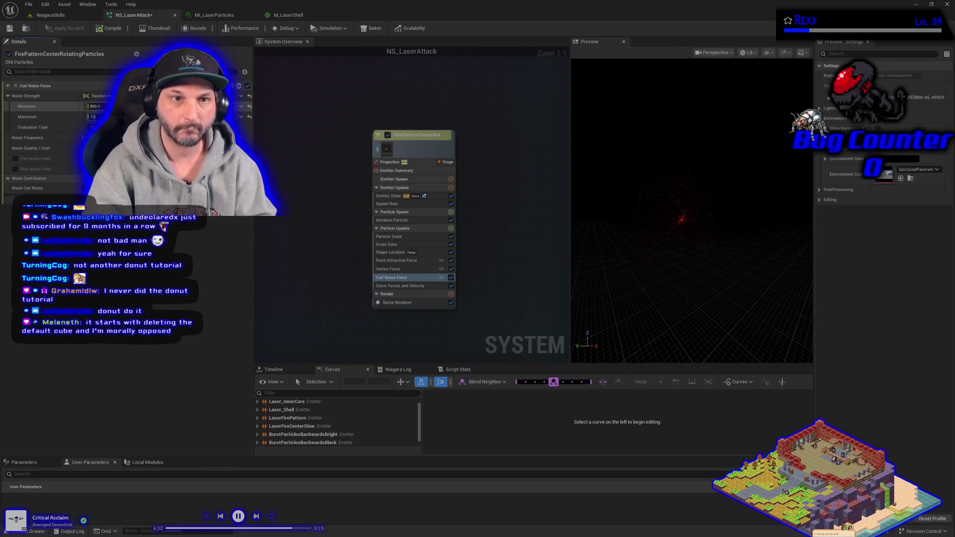
{"action": "left_click", "coordinate": [94, 117]}
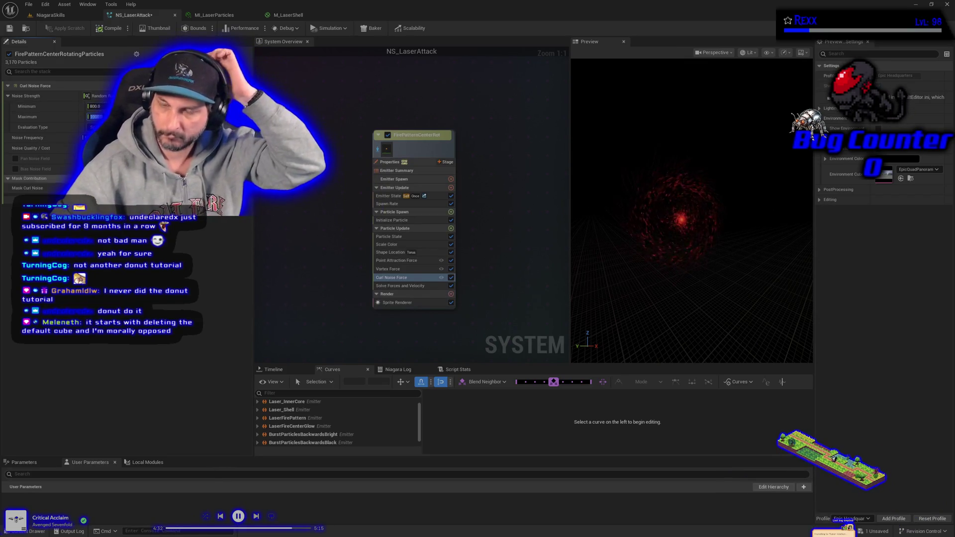
{"action": "key", "text": "Return"}
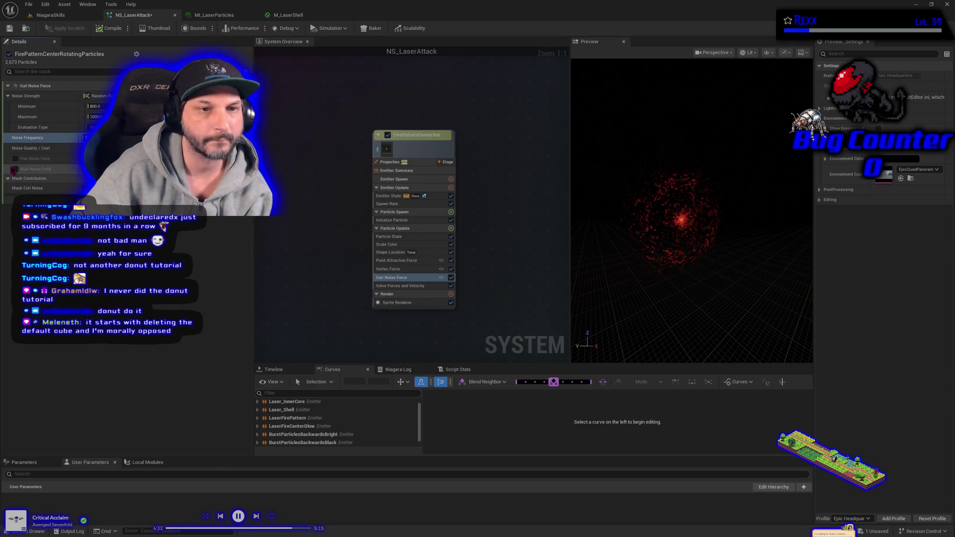
Enable Pan Noise Field, then compile and save NS_LaserAttack.
{"action": "left_click", "coordinate": [15, 158]}
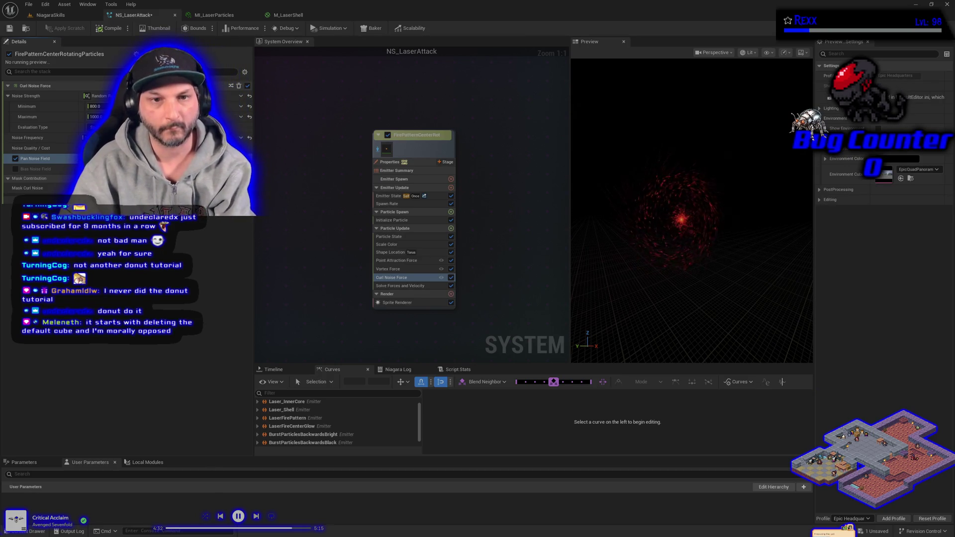
{"action": "left_click", "coordinate": [106, 32]}
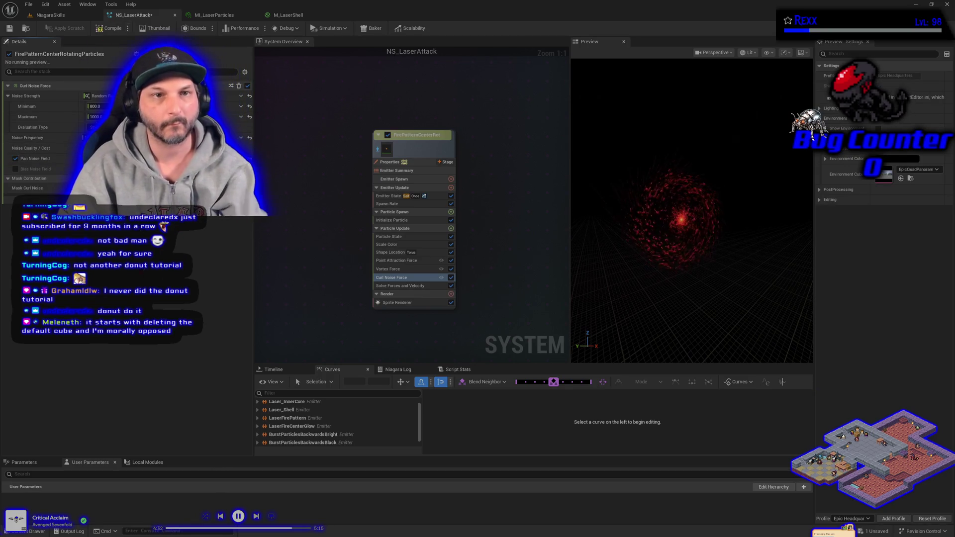
{"action": "key", "text": "ctrl+s"}
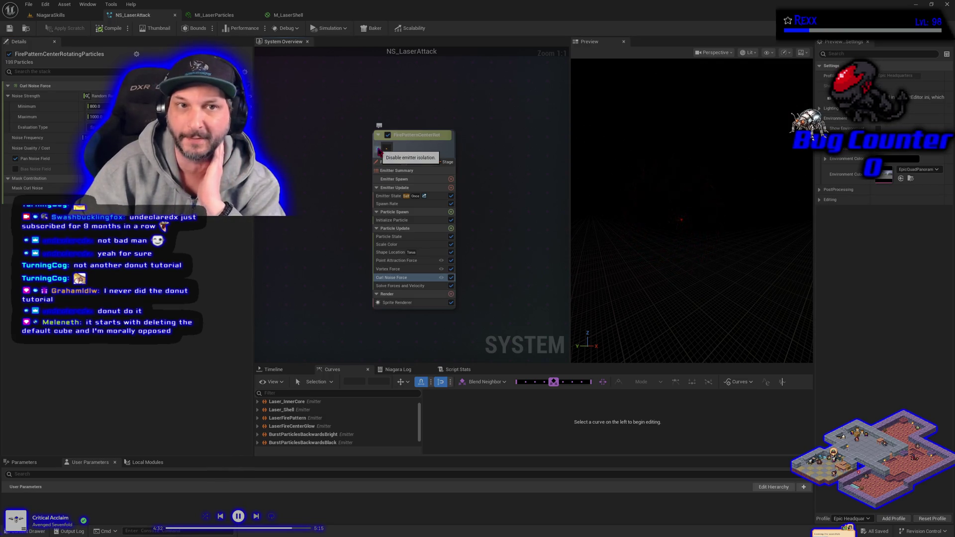
Check the level's VFX spawner and material tabs, then return to NS_LaserAttack's Scale Color module.
{"action": "left_click", "coordinate": [49, 15]}
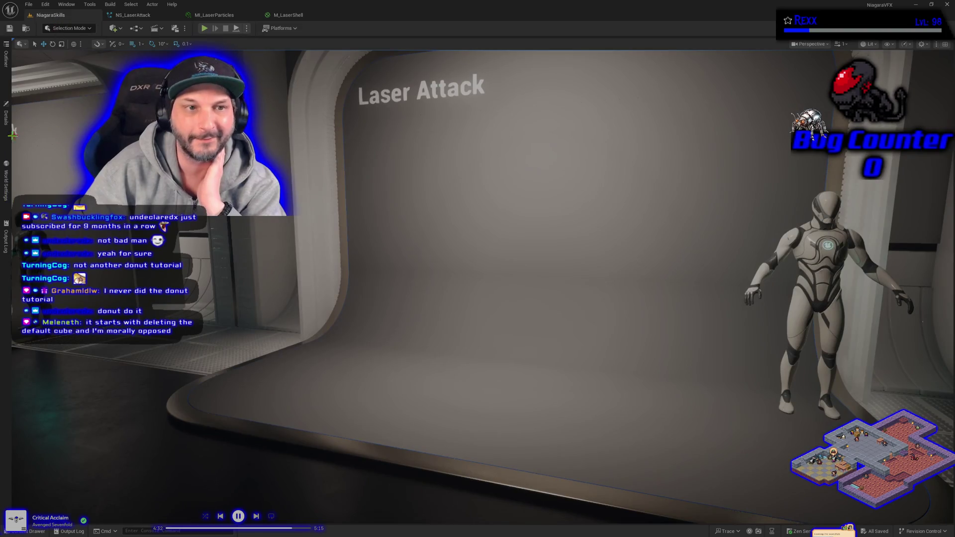
{"action": "left_click", "coordinate": [6, 125]}
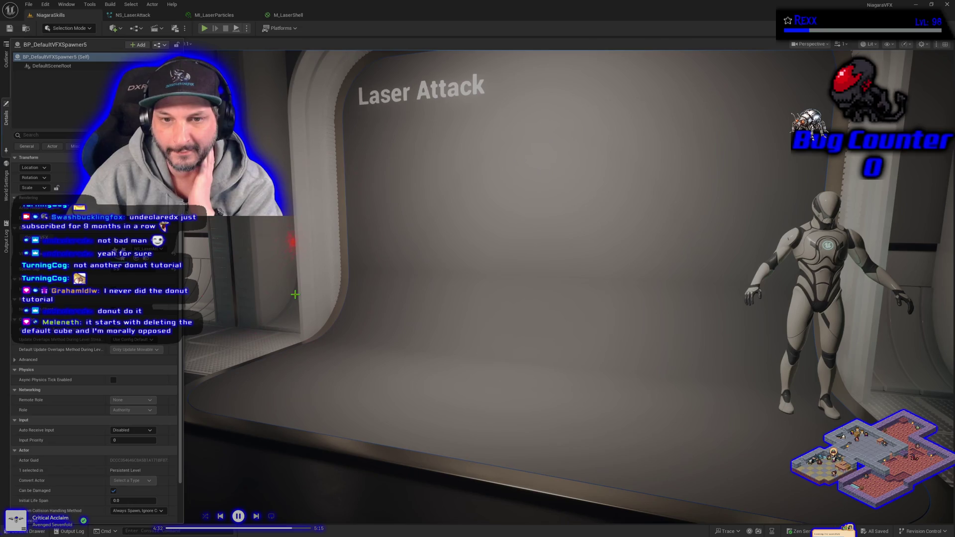
{"action": "scroll", "coordinate": [295, 294], "scroll_direction": "up", "scroll_amount": 3}
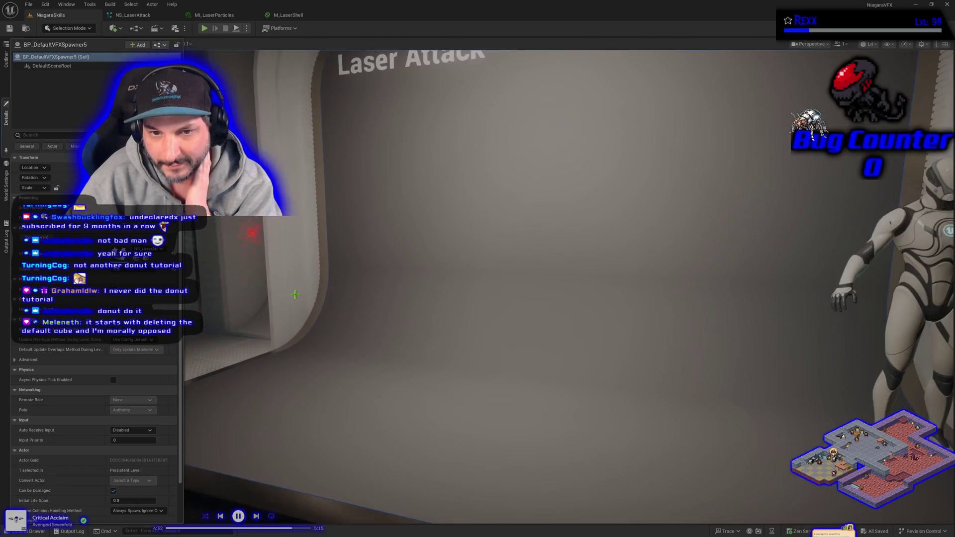
{"action": "scroll", "coordinate": [295, 294], "scroll_direction": "down", "scroll_amount": 3}
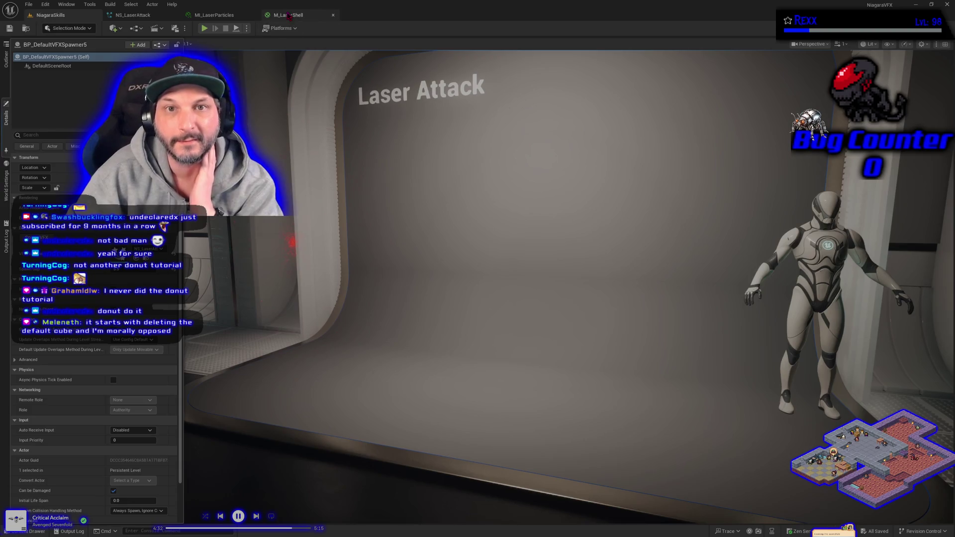
{"action": "left_click", "coordinate": [288, 15]}
{"action": "left_click", "coordinate": [224, 16]}
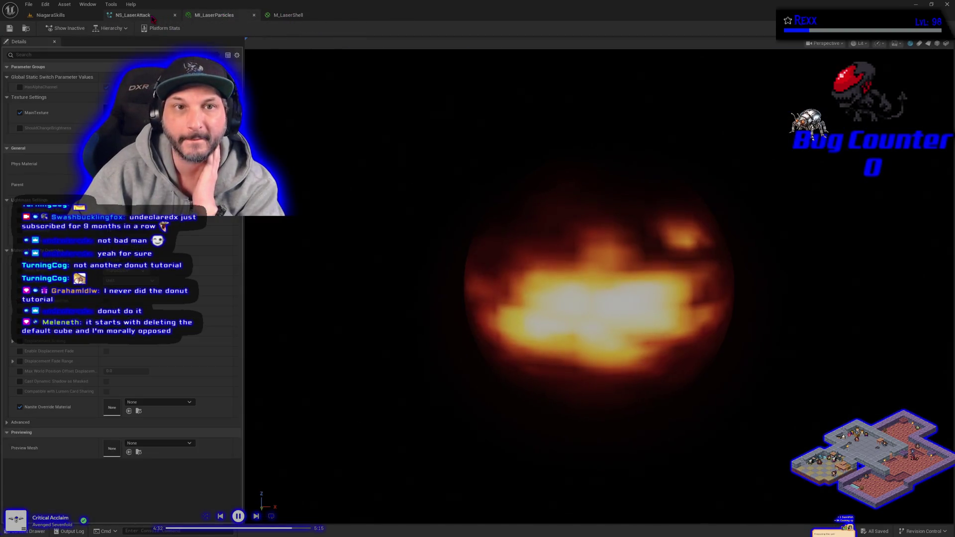
{"action": "left_click", "coordinate": [133, 15]}
{"action": "left_click", "coordinate": [388, 244]}
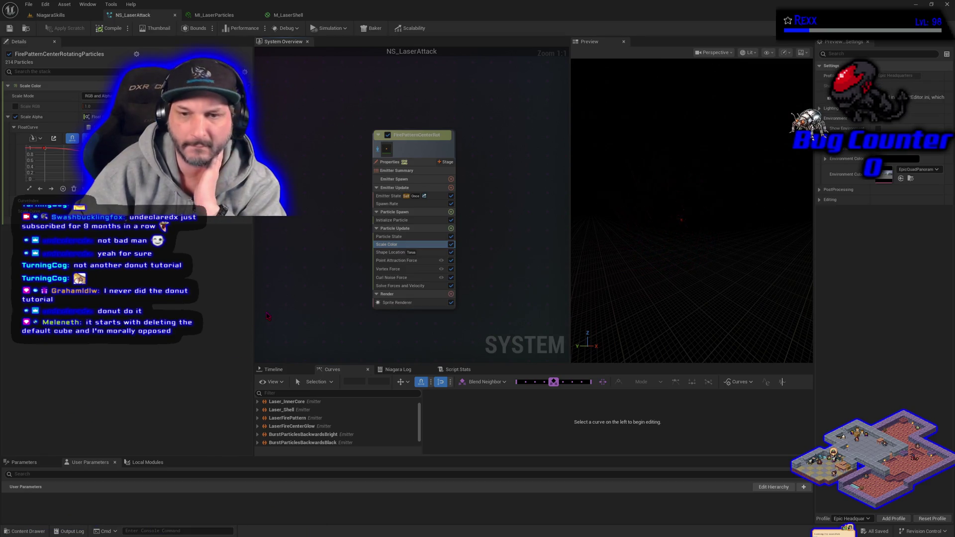
Set the Initialize Particle colour's brightness (V) to 10.
{"action": "left_click", "coordinate": [385, 221]}
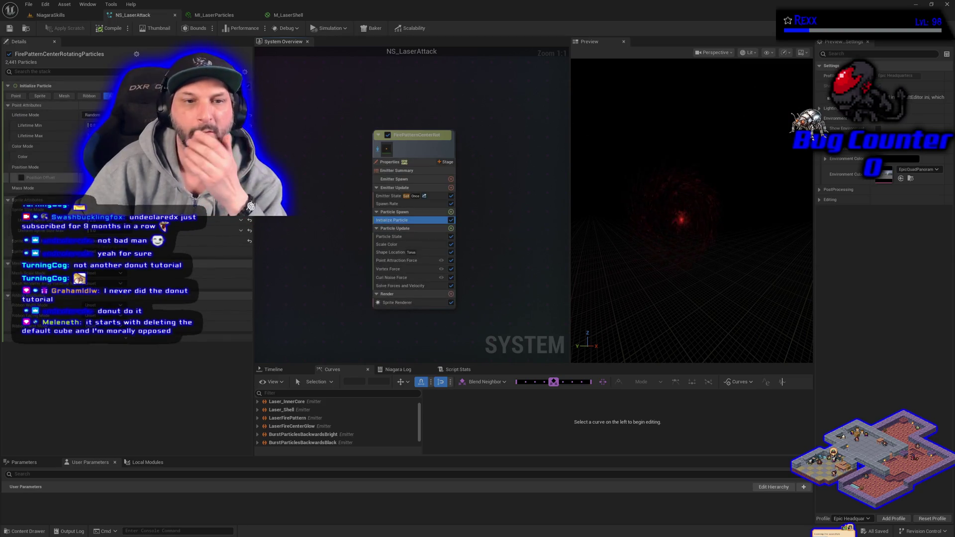
{"action": "left_click", "coordinate": [139, 157]}
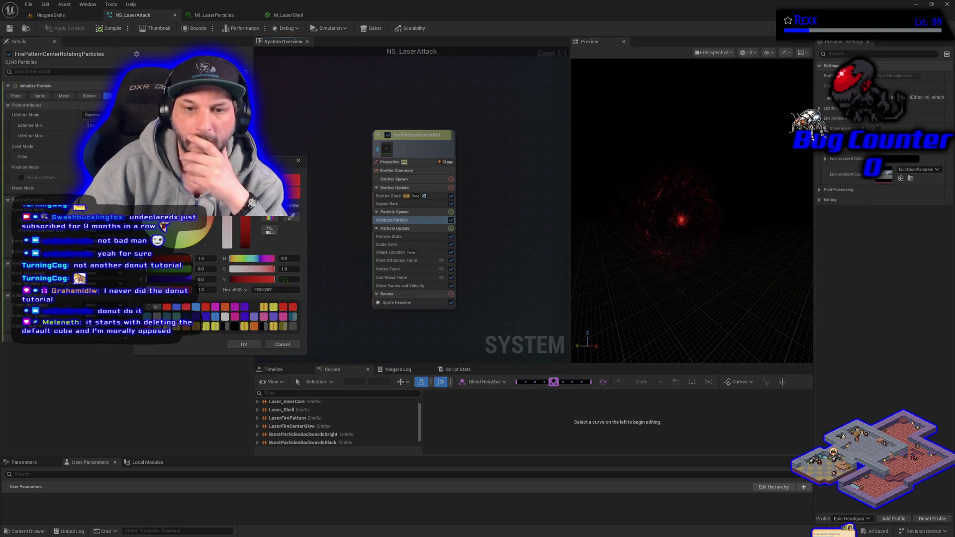
{"action": "left_click", "coordinate": [286, 279]}
{"action": "type", "text": "0"}
{"action": "key", "text": "Return"}
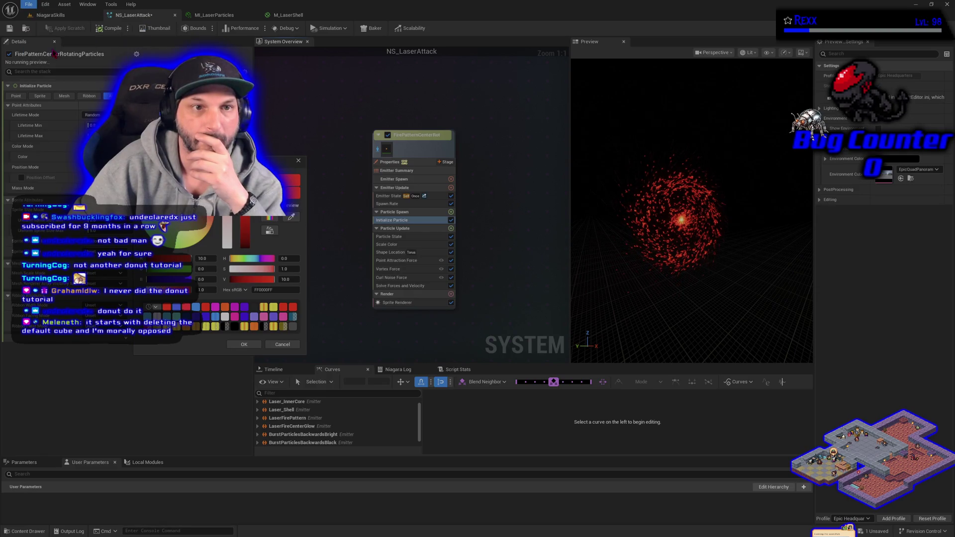
Accept the new red colour, view the VFX spawner in the level, and return to NS_LaserAttack.
{"action": "left_click", "coordinate": [50, 15]}
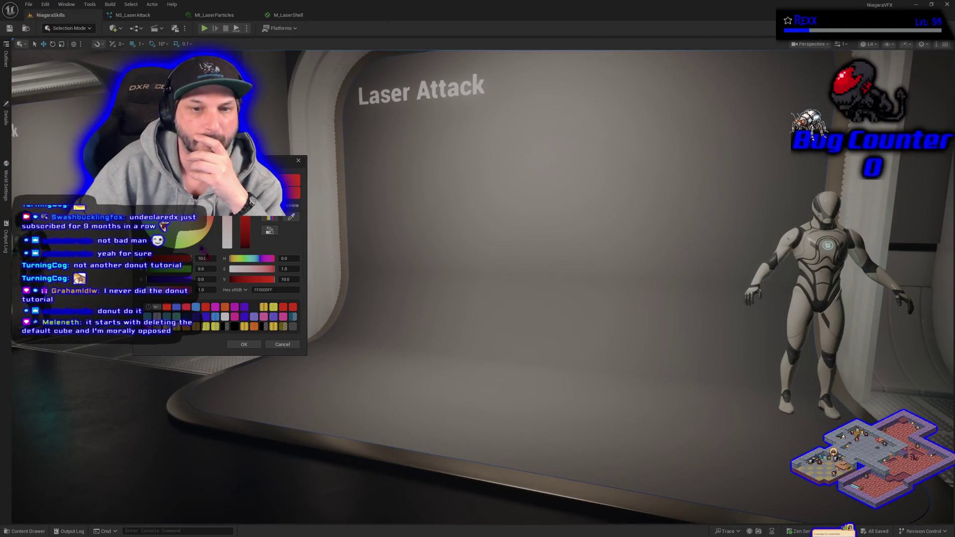
{"action": "left_click", "coordinate": [244, 344]}
{"action": "left_click", "coordinate": [7, 122]}
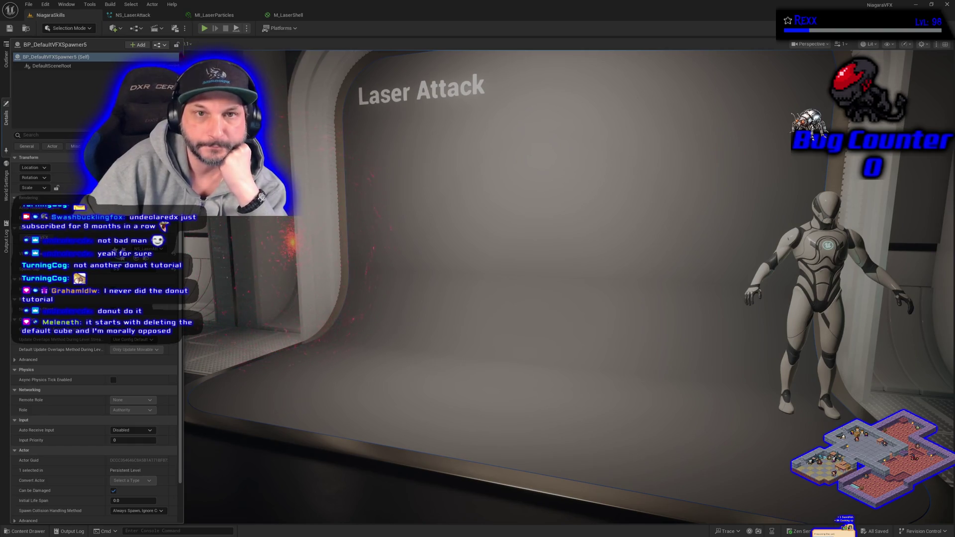
{"action": "left_click", "coordinate": [139, 15]}
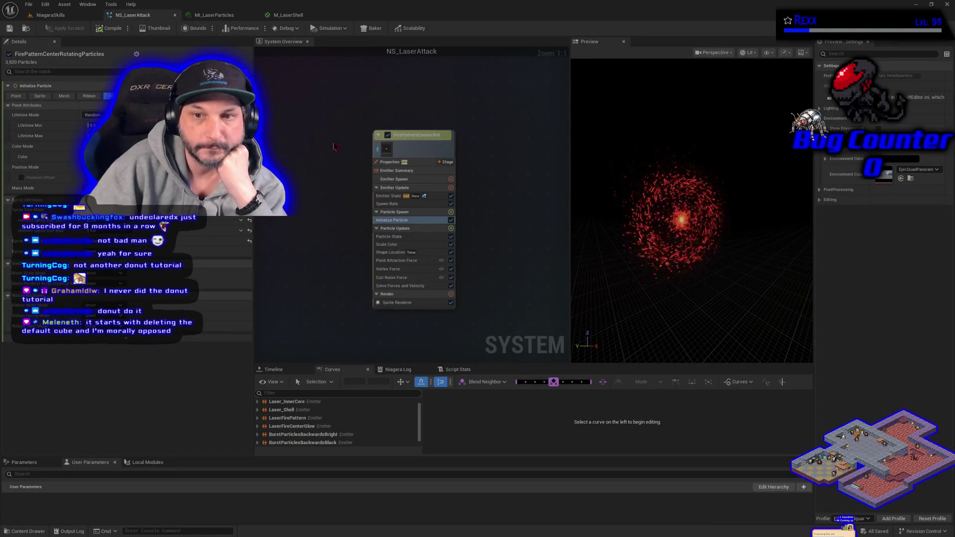
Spawn the laser effect from the VFX spawner in the level to test it.
{"action": "left_click", "coordinate": [48, 16]}
{"action": "left_click", "coordinate": [6, 117]}
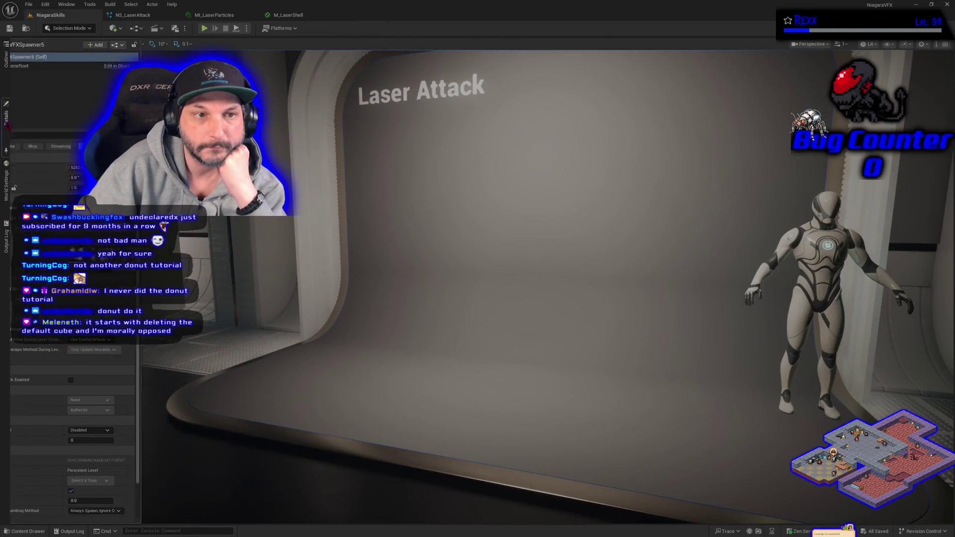
{"action": "left_click", "coordinate": [48, 238]}
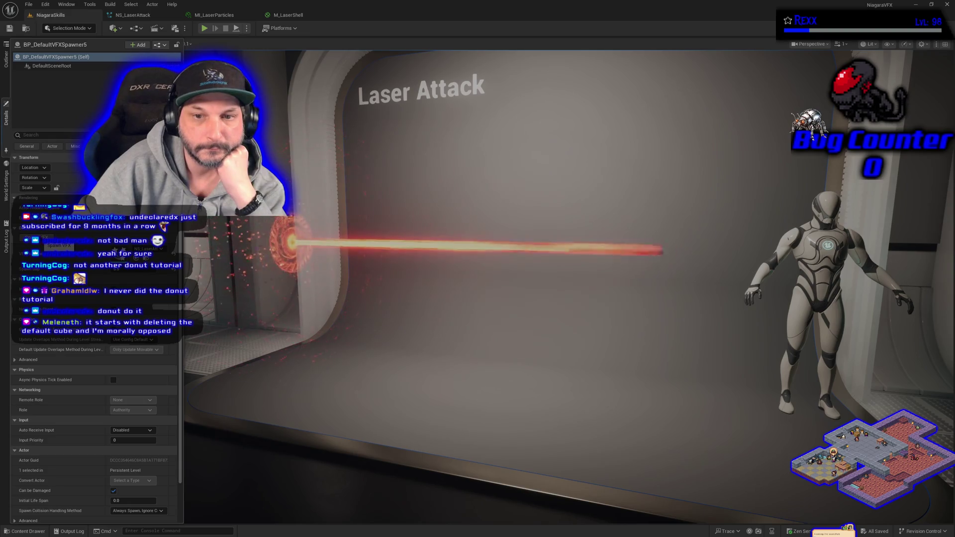
{"action": "scroll", "coordinate": [221, 335], "scroll_direction": "down", "scroll_amount": 2}
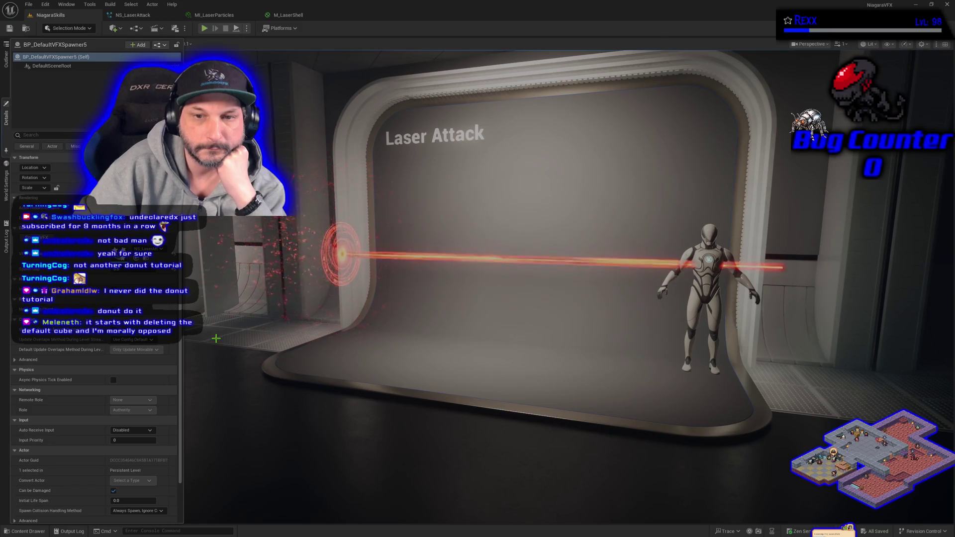
{"action": "scroll", "coordinate": [217, 337], "scroll_direction": "up", "scroll_amount": 2}
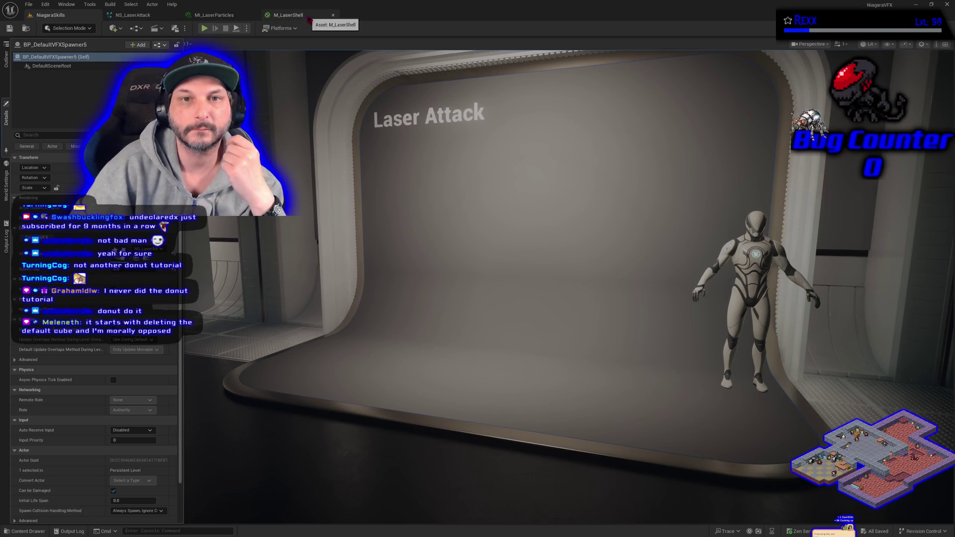
Close the MI_LaserParticles and M_LaserShell tabs, raise Sprite Size Max, and save NS_LaserAttack.
{"action": "left_click", "coordinate": [254, 15]}
{"action": "left_click", "coordinate": [251, 15]}
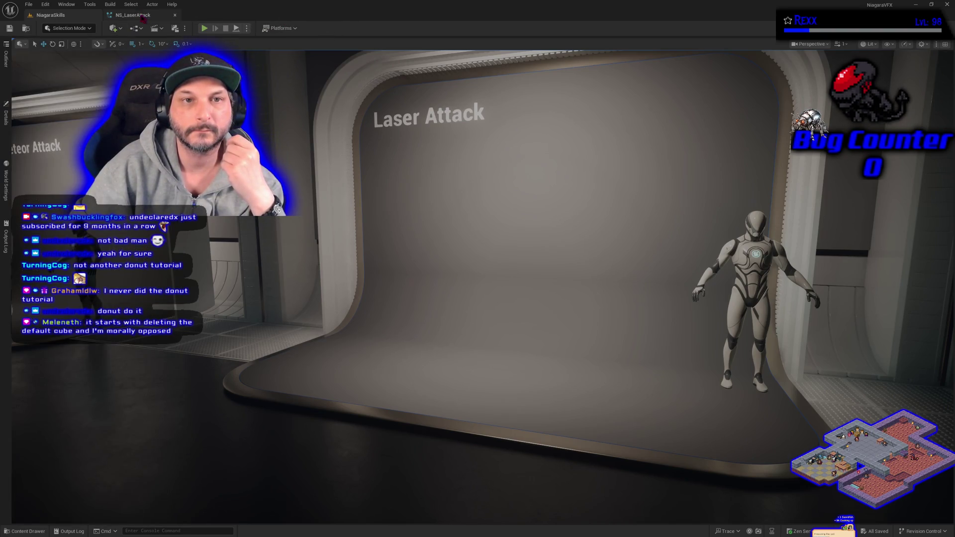
{"action": "left_click", "coordinate": [133, 15]}
{"action": "left_click", "coordinate": [398, 219]}
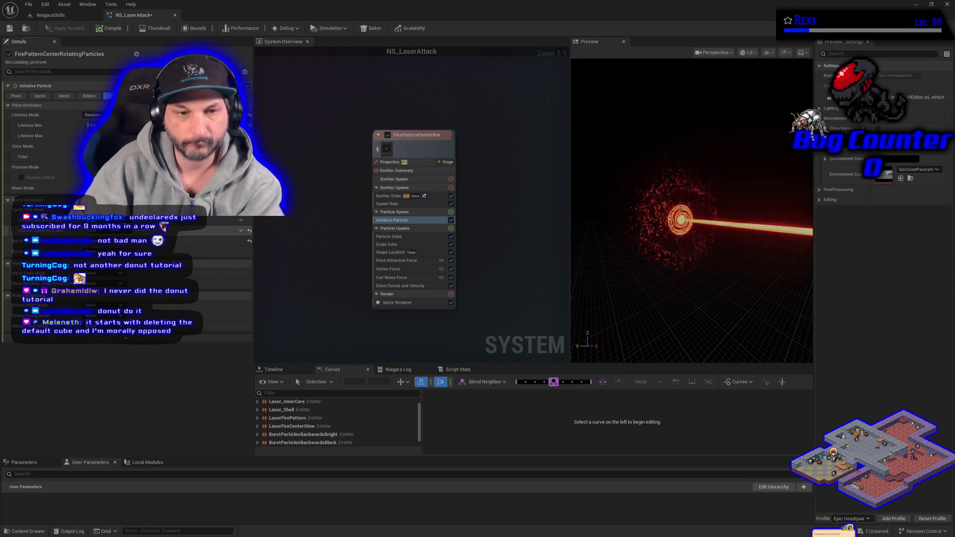
{"action": "left_click_drag", "start_coordinate": [119, 236], "coordinate": [130, 236]}
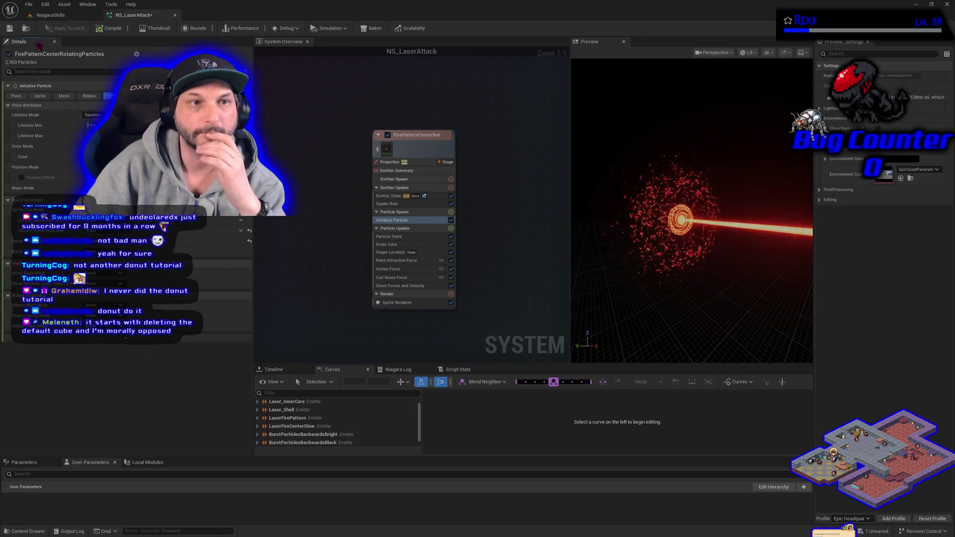
{"action": "left_click", "coordinate": [9, 28]}
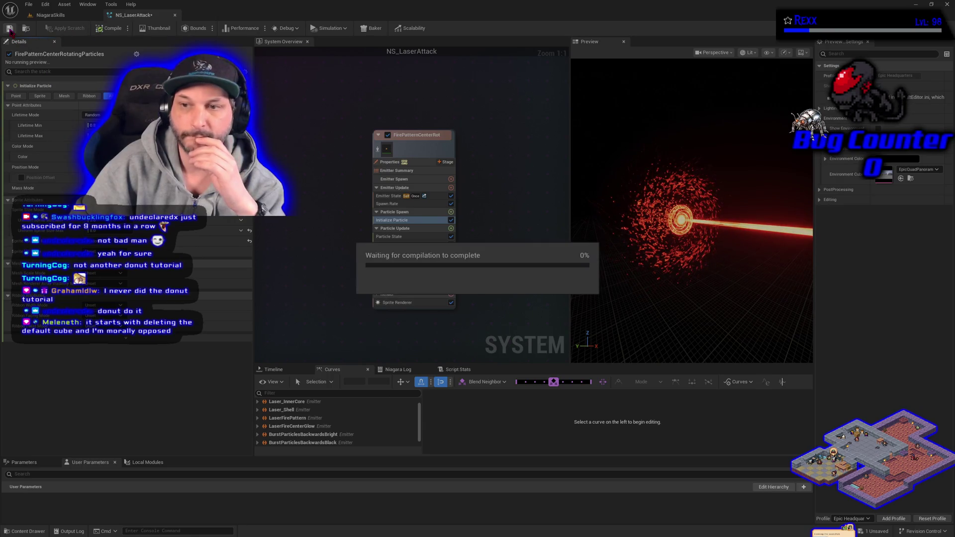
Spawn the laser effect in the level again to test the larger sprites.
{"action": "left_click", "coordinate": [45, 15]}
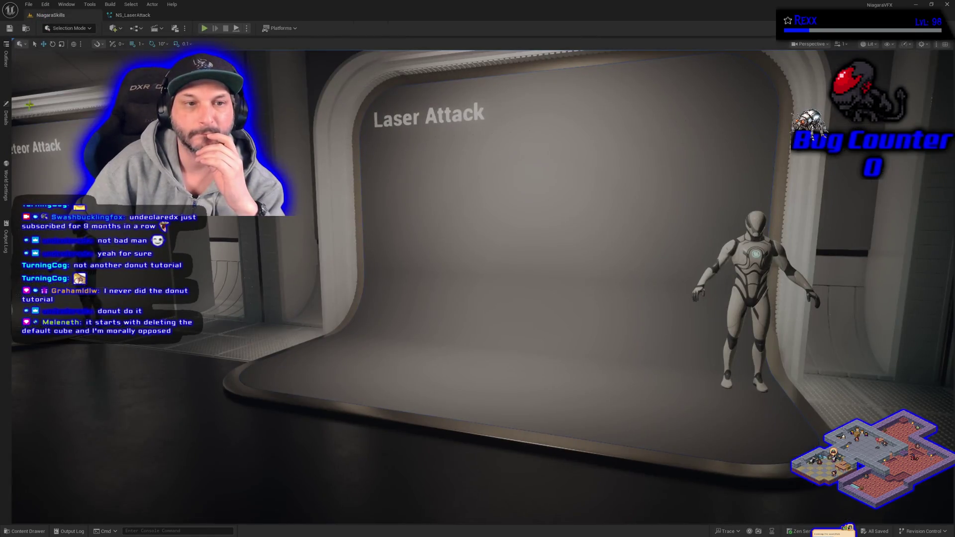
{"action": "left_click", "coordinate": [7, 128]}
{"action": "left_click", "coordinate": [42, 239]}
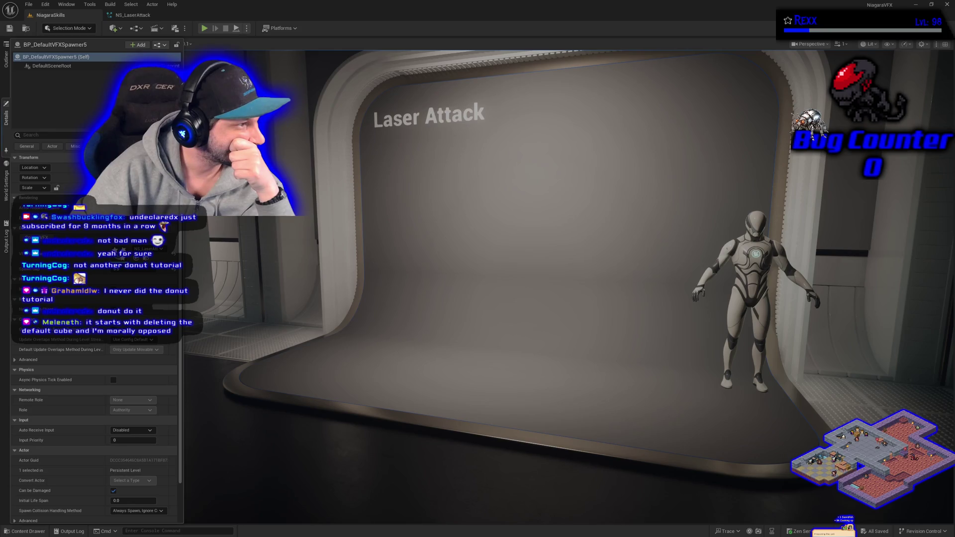
{"action": "left_click", "coordinate": [132, 15]}
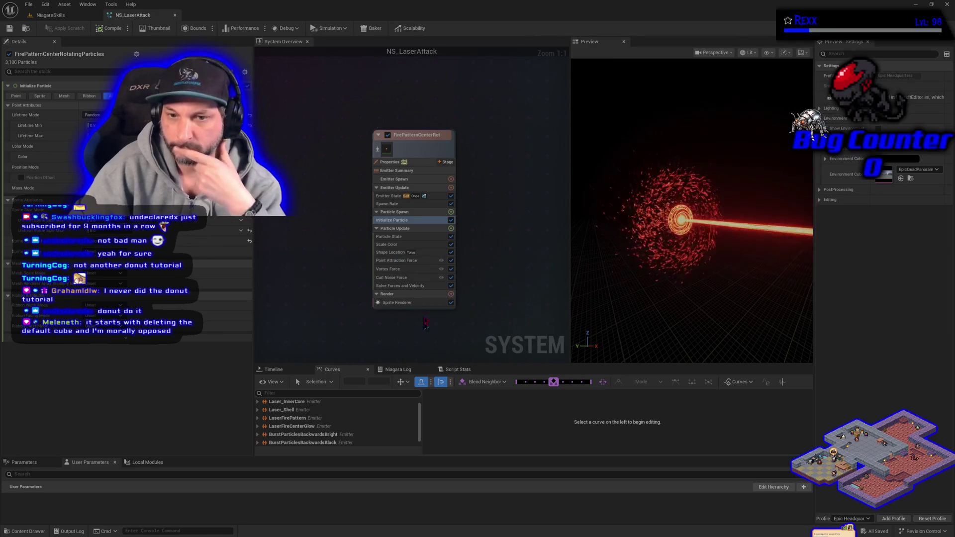
Drag the torus radius in Shape Location to resize it, save, and return to the level.
{"action": "left_click", "coordinate": [403, 253]}
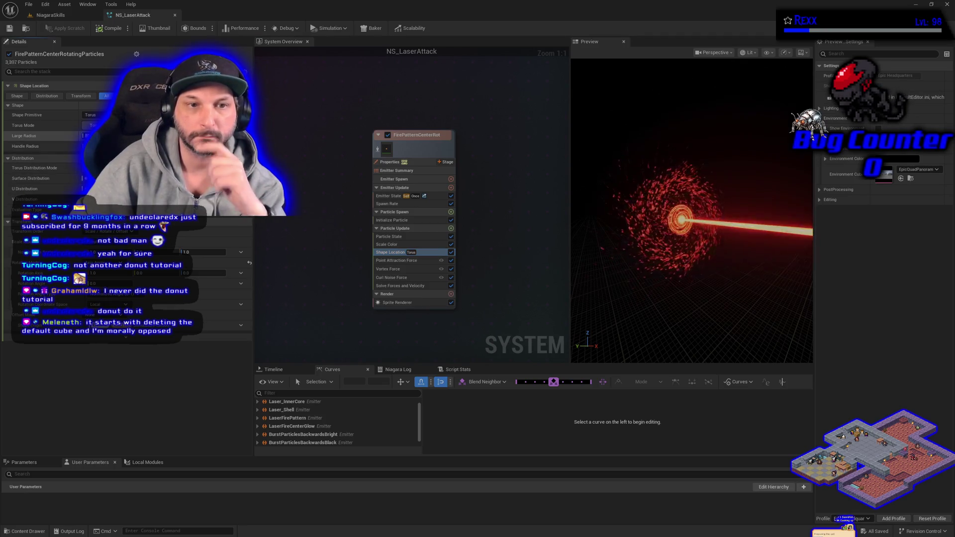
{"action": "left_click_drag", "start_coordinate": [92, 136], "coordinate": [99, 146]}
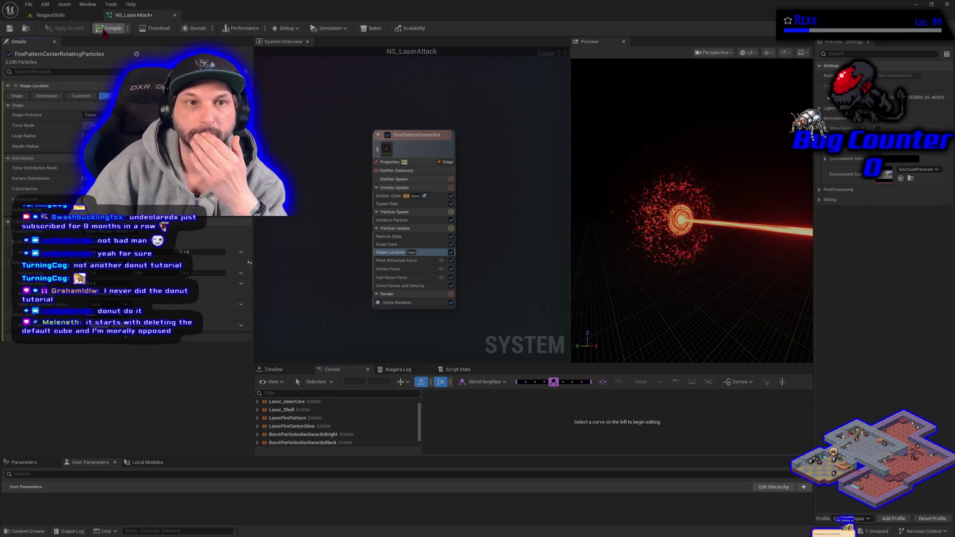
{"action": "left_click", "coordinate": [10, 29]}
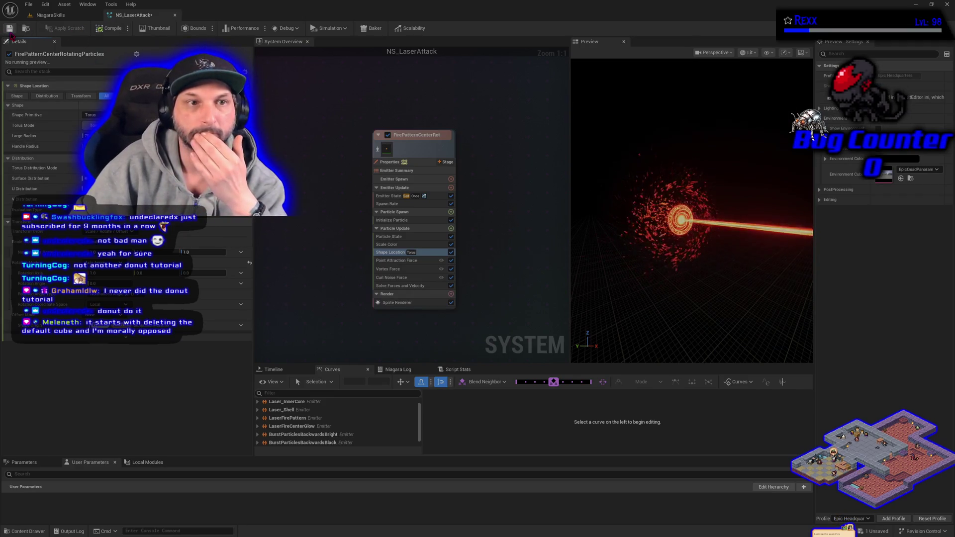
{"action": "left_click", "coordinate": [62, 16]}
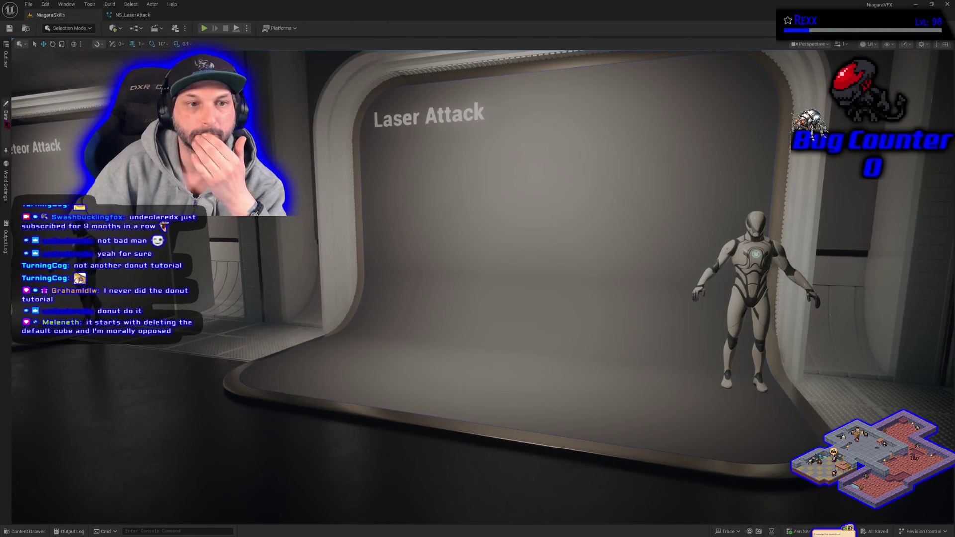
Spawn the laser in the level, commit a new torus radius, and isolate the fire emitter.
{"action": "left_click", "coordinate": [6, 115]}
{"action": "left_click", "coordinate": [46, 239]}
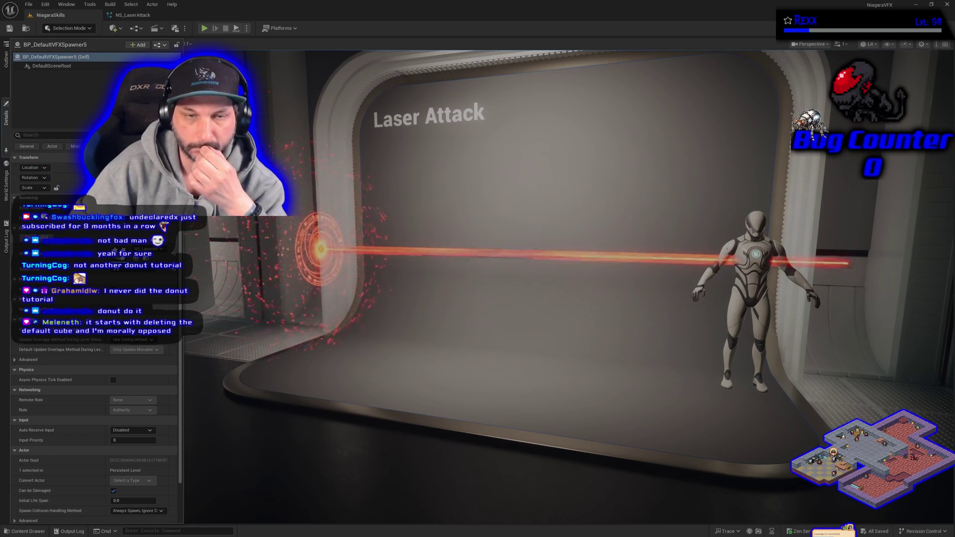
{"action": "left_click", "coordinate": [134, 16]}
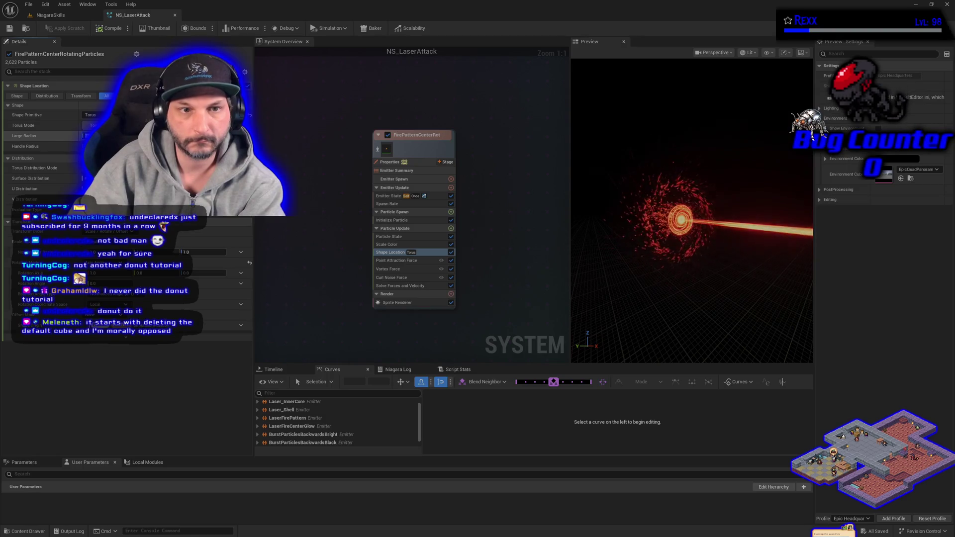
{"action": "key", "text": "Return"}
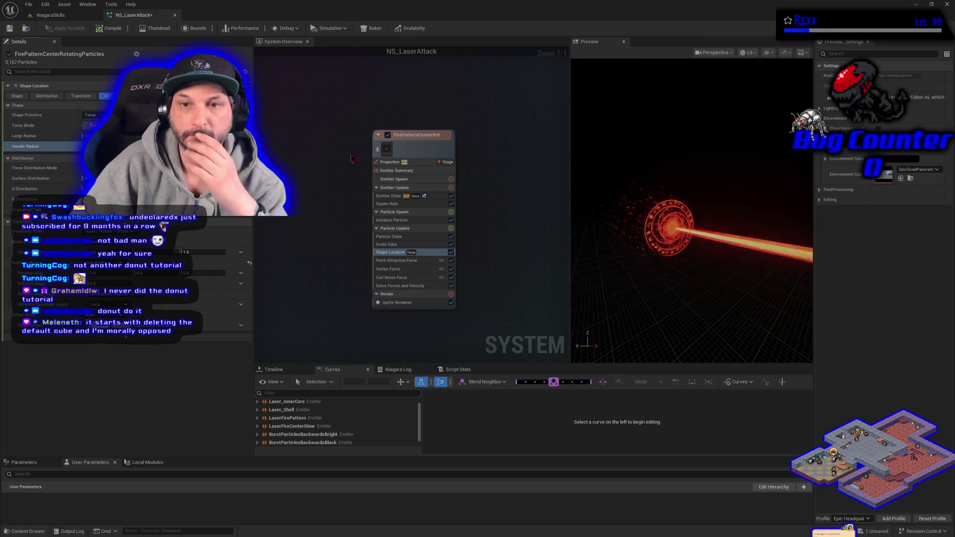
{"action": "left_click", "coordinate": [377, 149]}
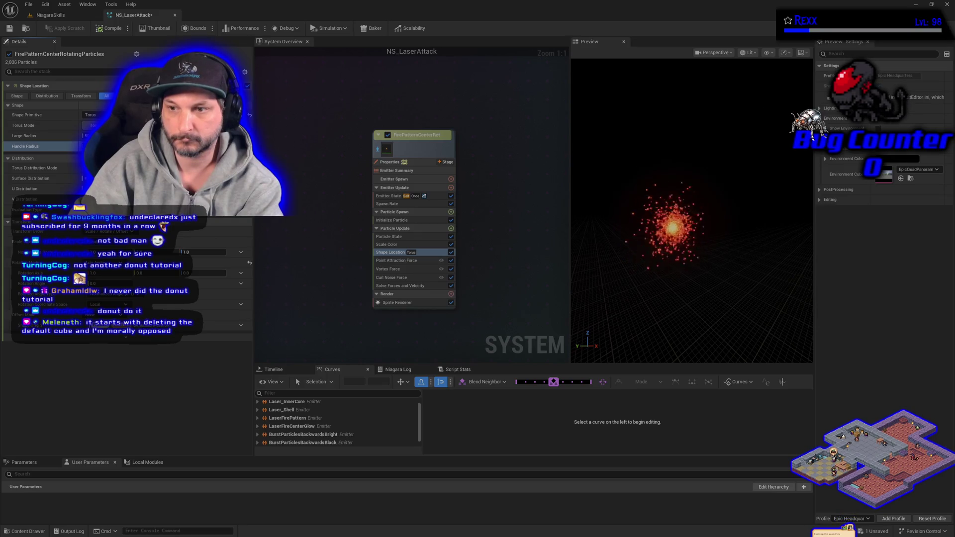
Save NS_LaserAttack and test-fire the laser from the spawner's Details in the level.
{"action": "left_click", "coordinate": [10, 28]}
{"action": "left_click", "coordinate": [69, 18]}
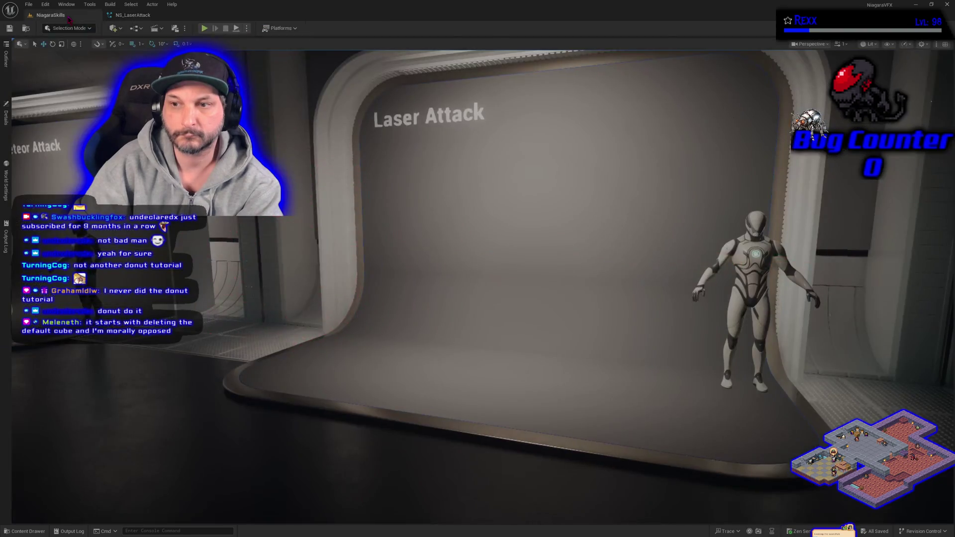
{"action": "left_click", "coordinate": [6, 116]}
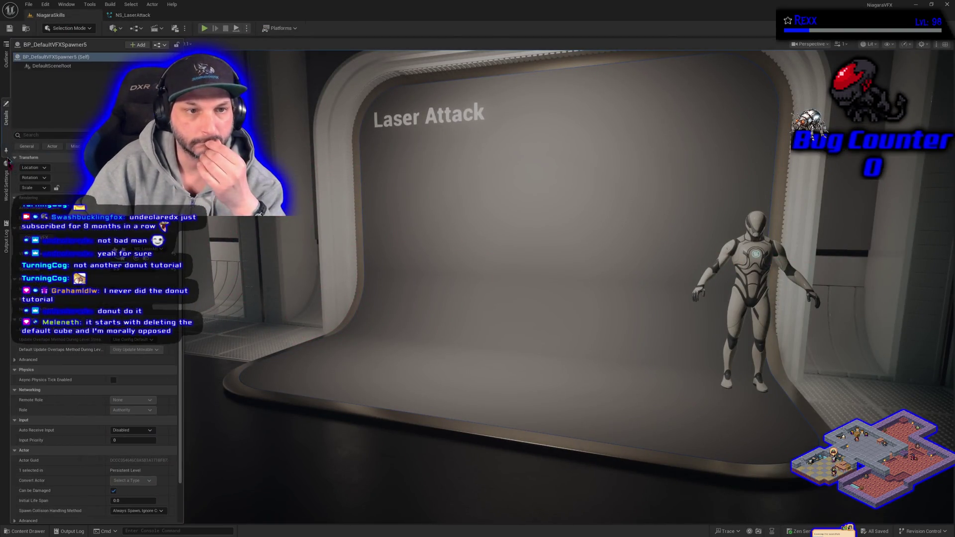
{"action": "left_click", "coordinate": [46, 238]}
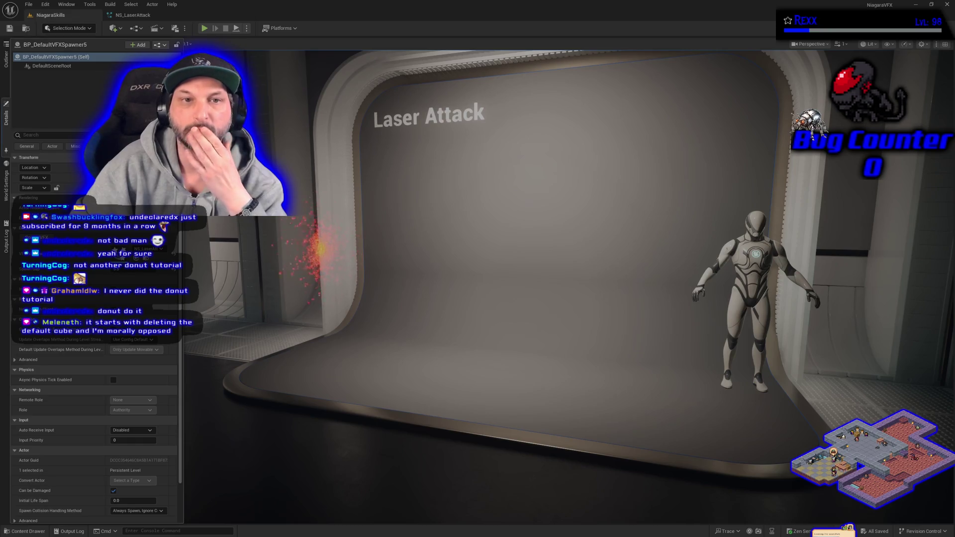
Fire the laser effect in the level once more after a look at the system editor.
{"action": "left_click", "coordinate": [133, 14]}
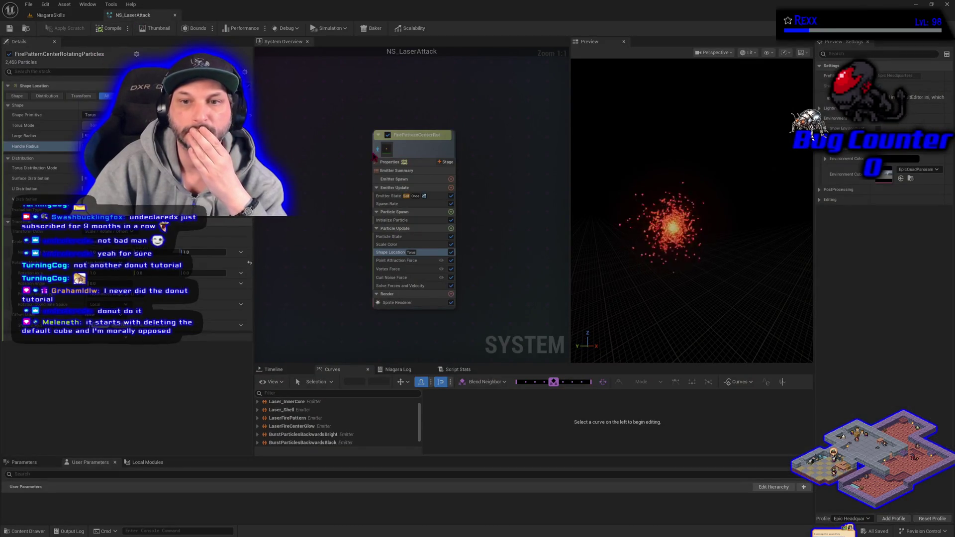
{"action": "left_click", "coordinate": [50, 14]}
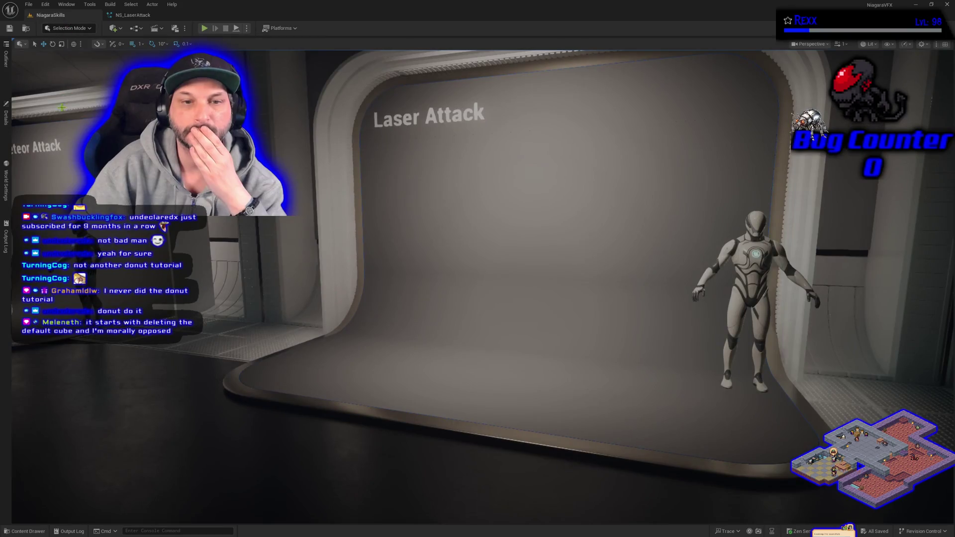
{"action": "left_click", "coordinate": [6, 115]}
{"action": "left_click", "coordinate": [55, 239]}
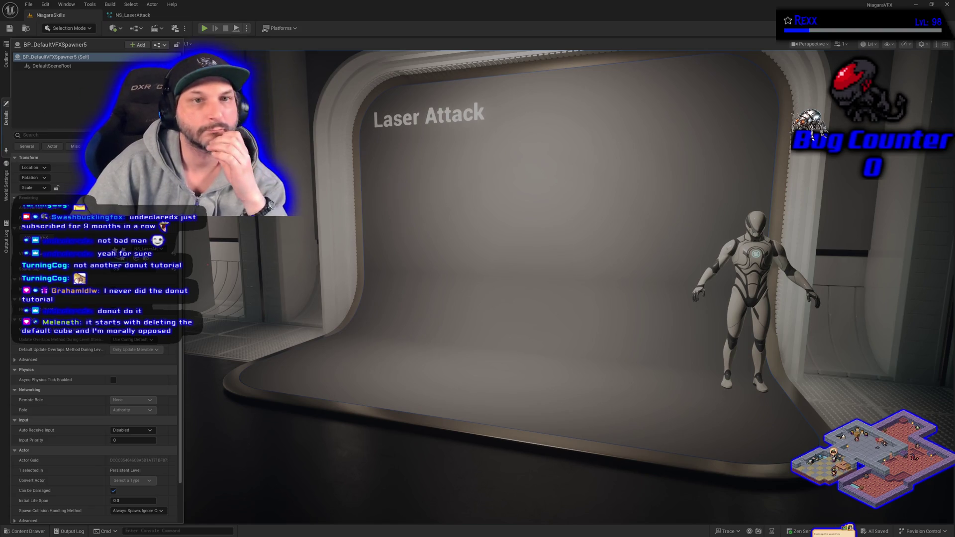
Review Initialize Particle, Scale Color and Shape Location, then isolate the fire pattern emitter in the preview.
{"action": "left_click", "coordinate": [133, 14]}
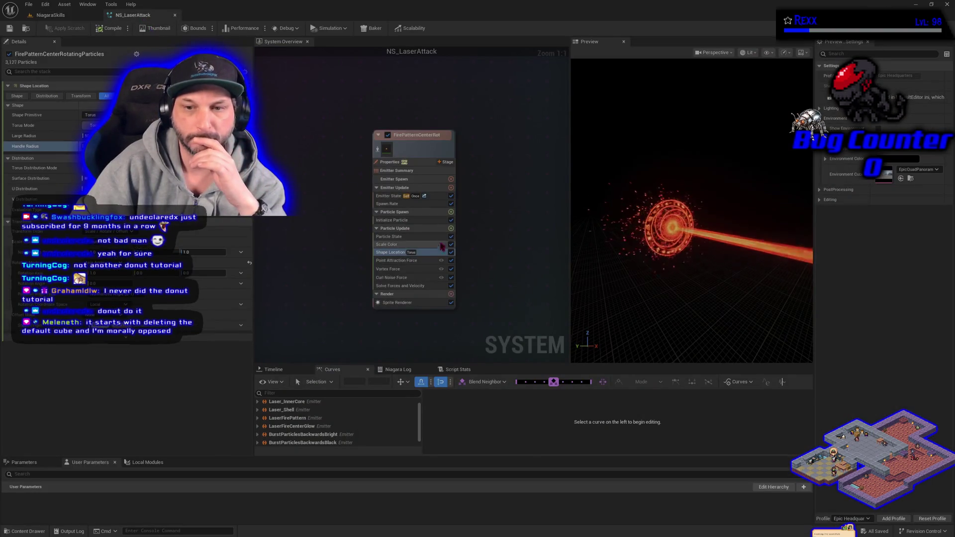
{"action": "left_click", "coordinate": [393, 220]}
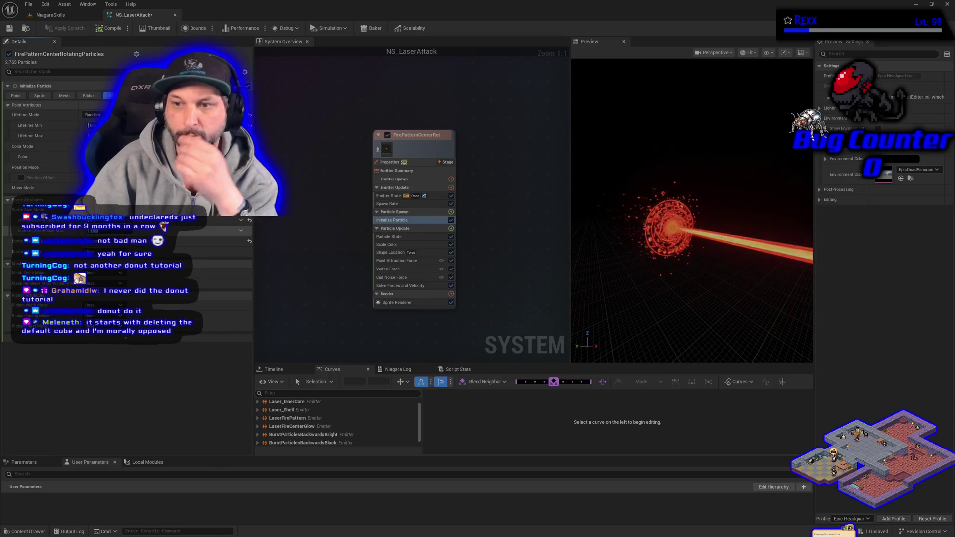
{"action": "left_click", "coordinate": [405, 246]}
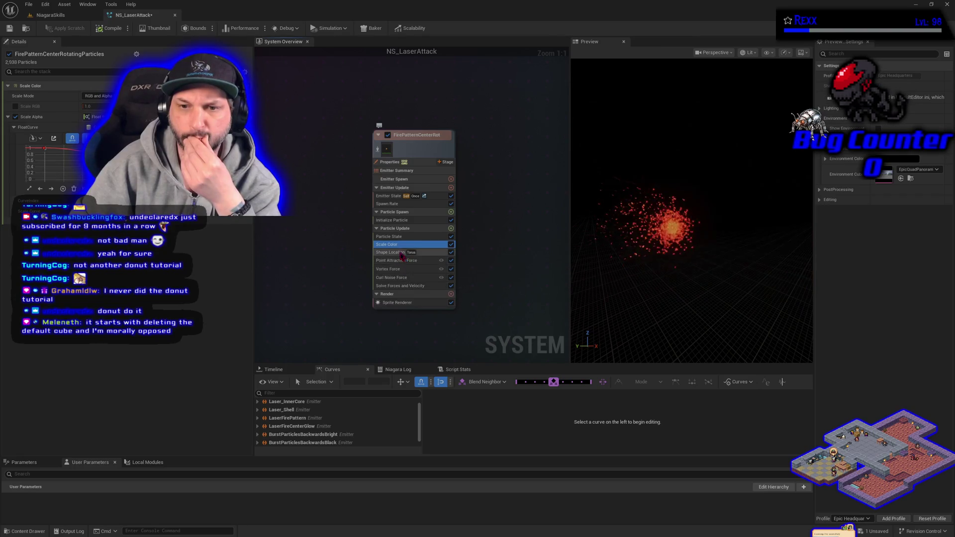
{"action": "left_click", "coordinate": [402, 255]}
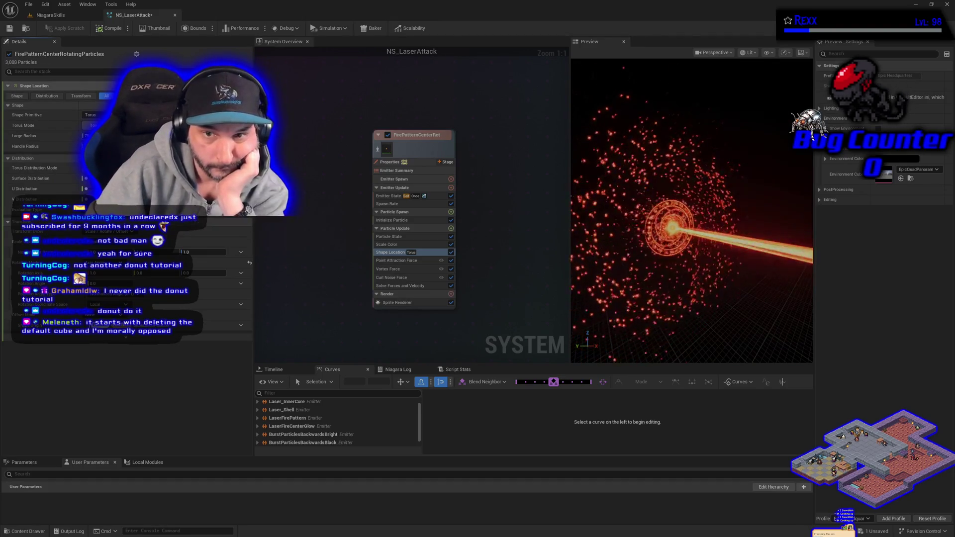
{"action": "left_click", "coordinate": [377, 150]}
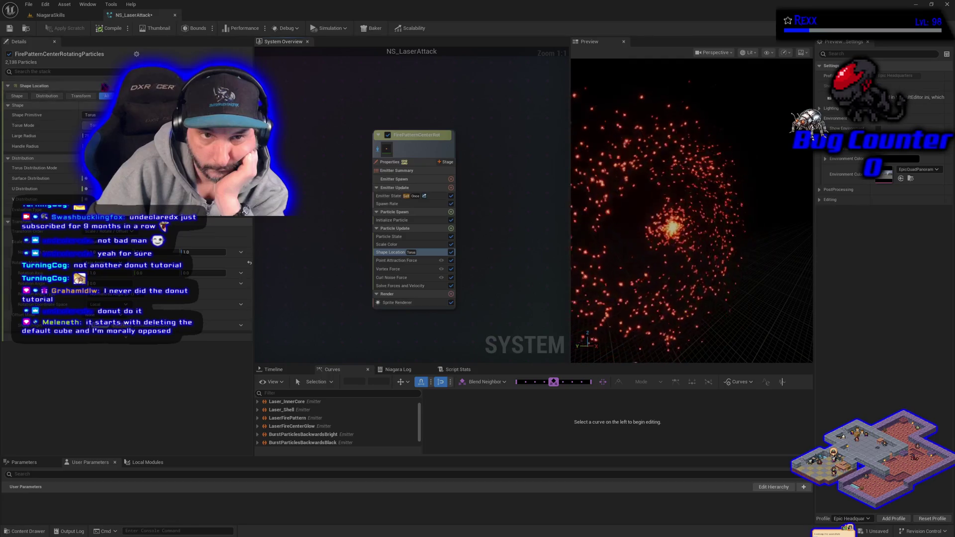
Save the system via File > Save and spawn the laser in the level again.
{"action": "left_click", "coordinate": [28, 4]}
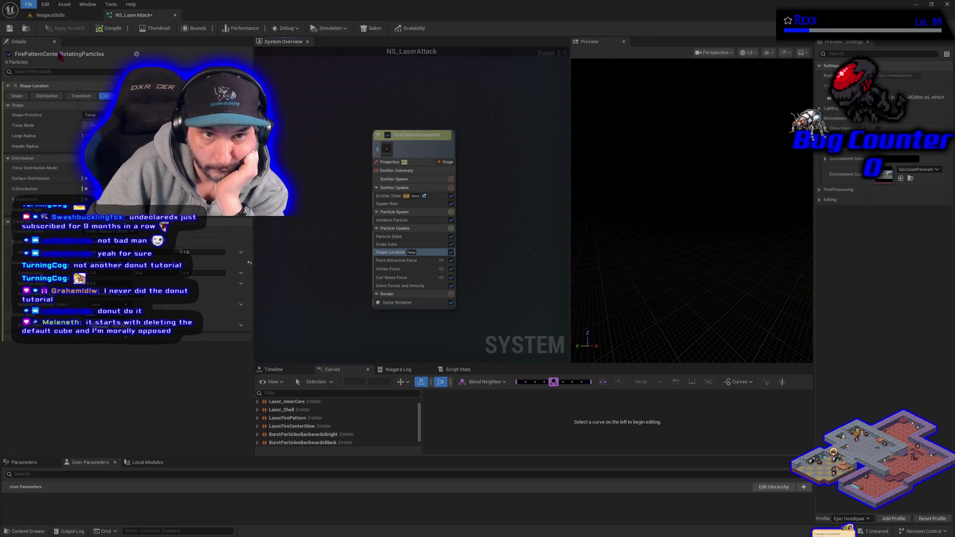
{"action": "left_click", "coordinate": [50, 15]}
{"action": "left_click", "coordinate": [6, 118]}
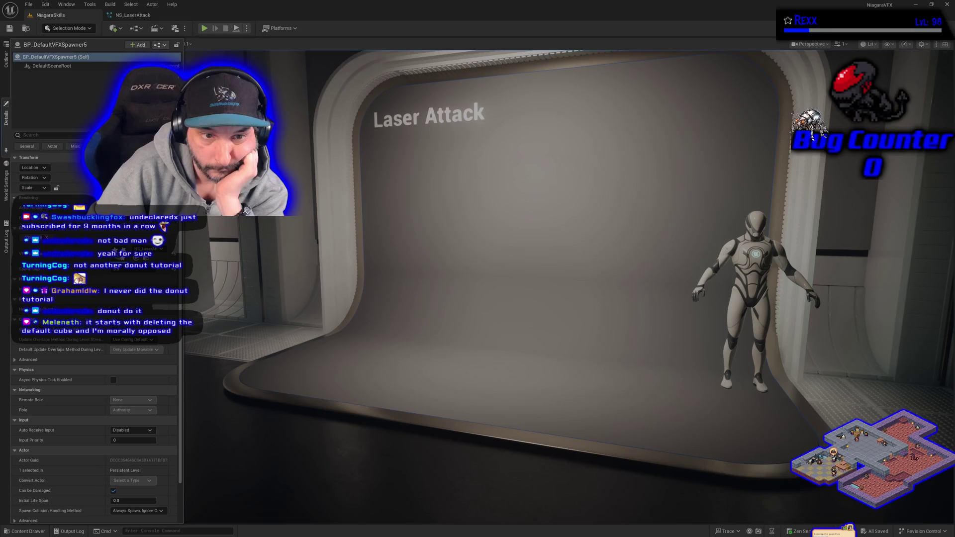
{"action": "left_click", "coordinate": [133, 15]}
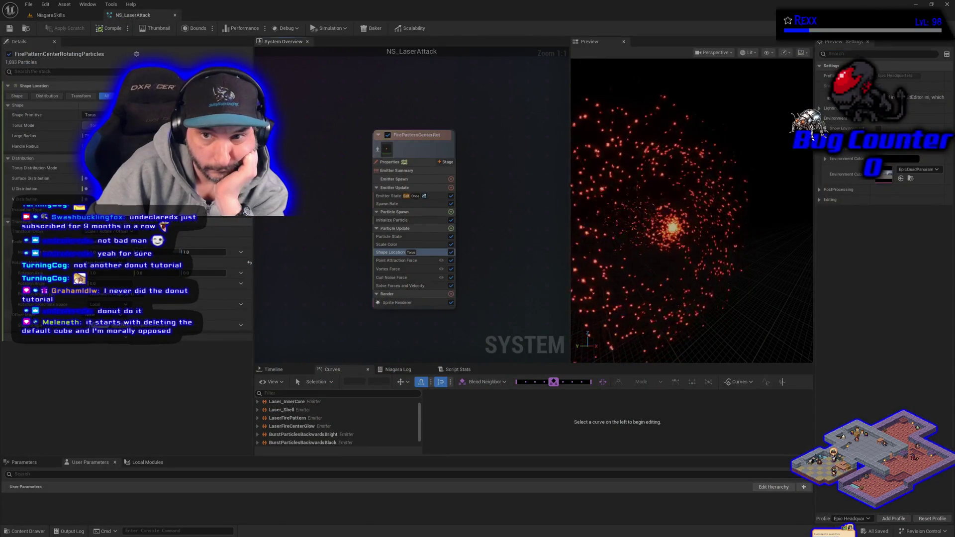
{"action": "left_click", "coordinate": [50, 15]}
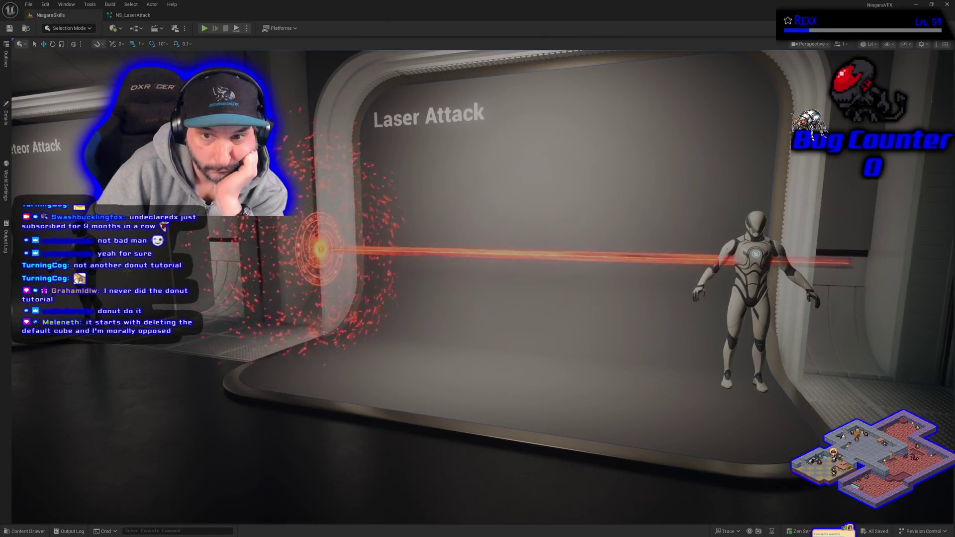
Test-fire the laser, then drag the fire emitter's torus Large Radius to a wider ring.
{"action": "left_click", "coordinate": [6, 117]}
{"action": "left_click", "coordinate": [42, 238]}
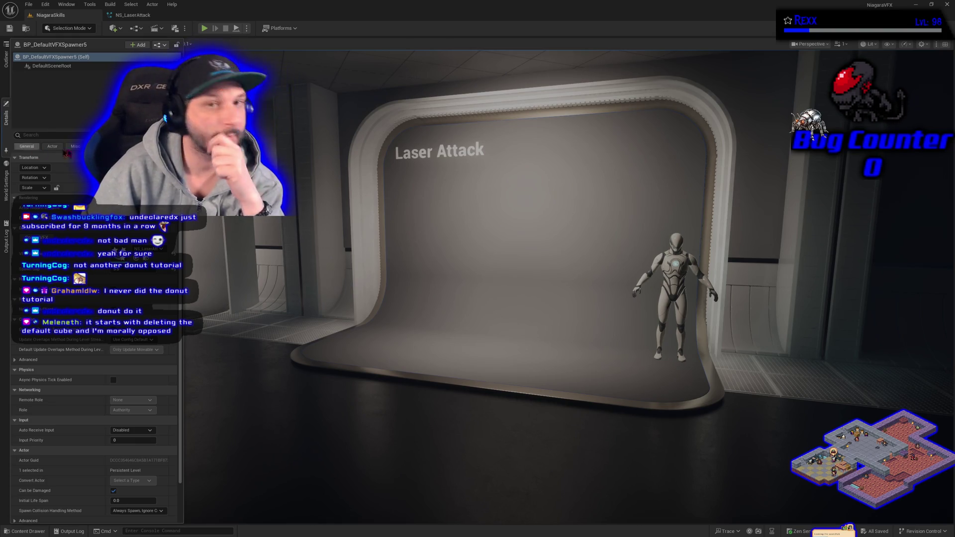
{"action": "left_click", "coordinate": [150, 15]}
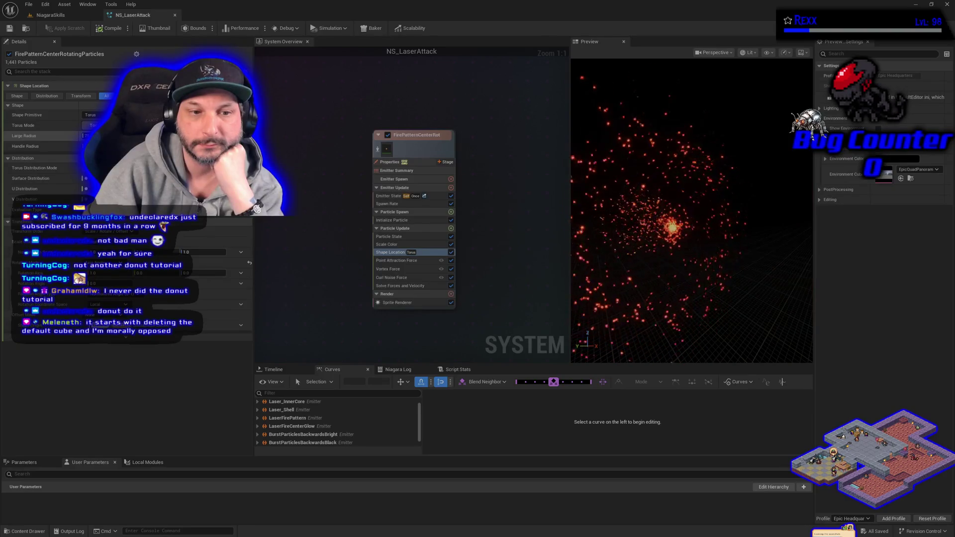
{"action": "left_click_drag", "start_coordinate": [109, 147], "coordinate": [120, 146]}
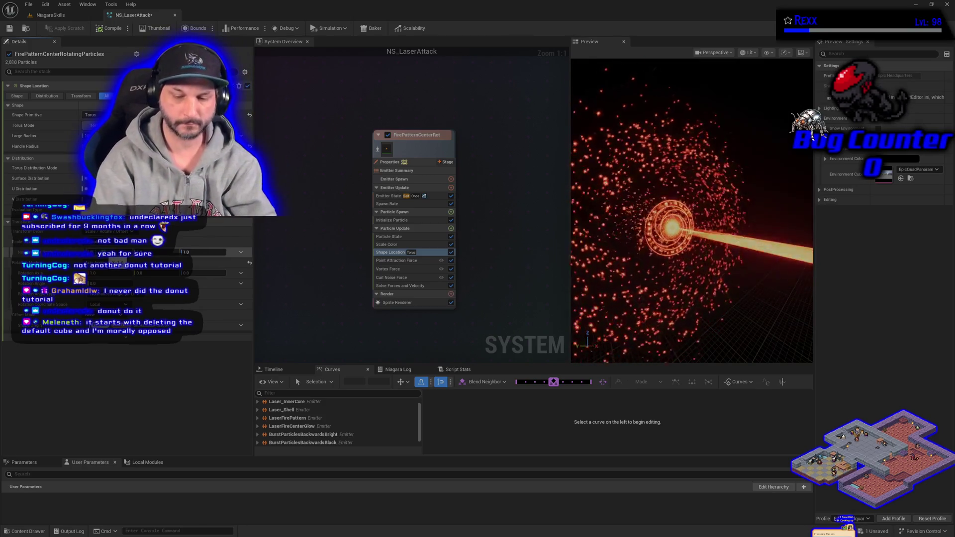
Change the Shape Location torus distribution value from 0.5 to 1.0 and view the level.
{"action": "left_click", "coordinate": [187, 252]}
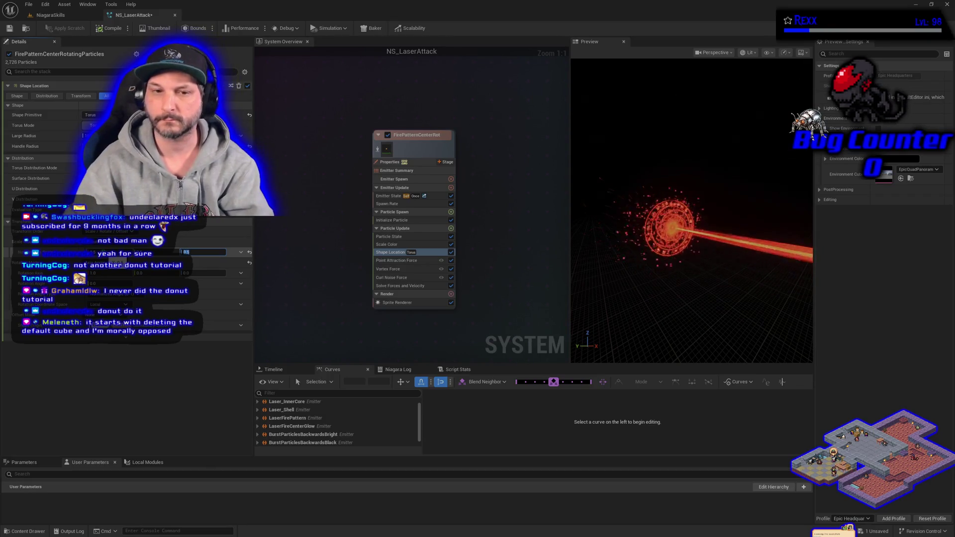
{"action": "type", "text": "1.0"}
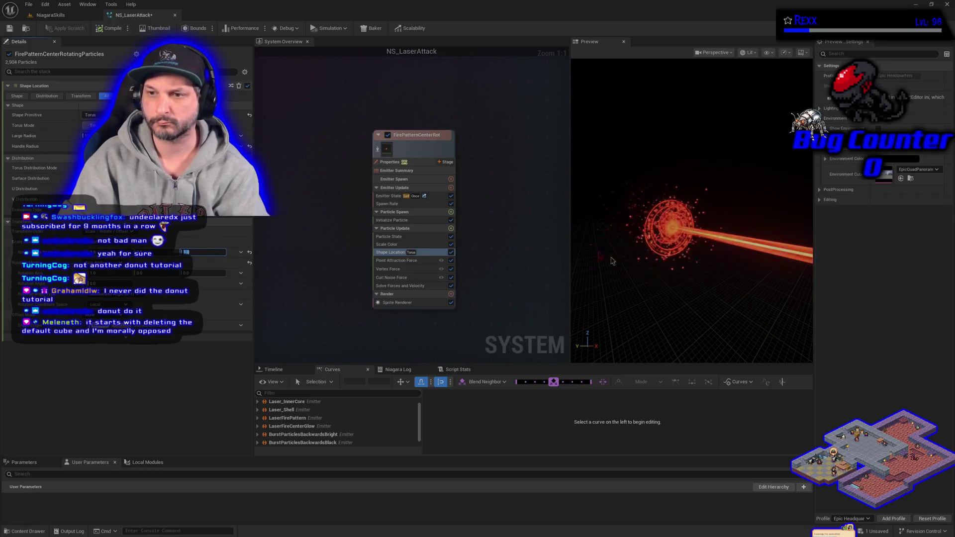
{"action": "left_click", "coordinate": [415, 135]}
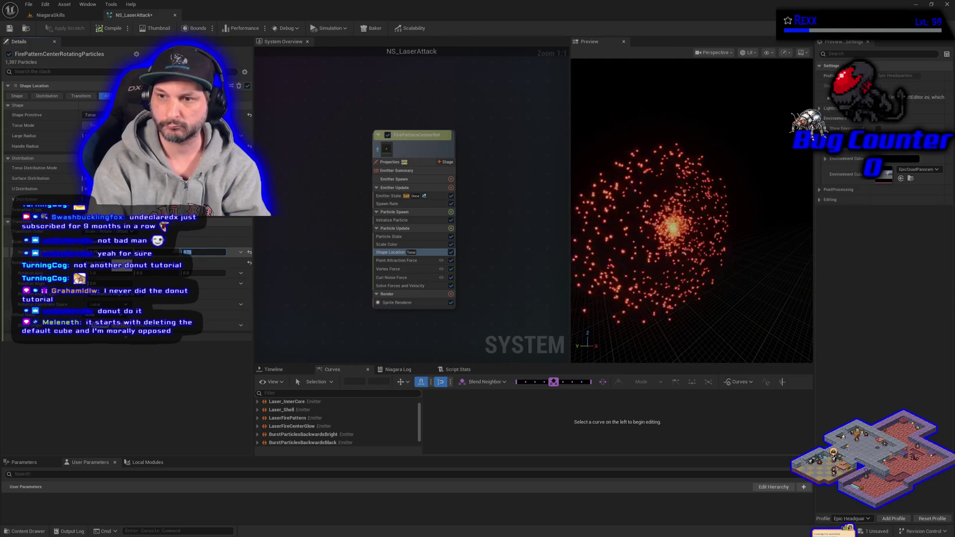
{"action": "key", "text": "ctrl+Tab"}
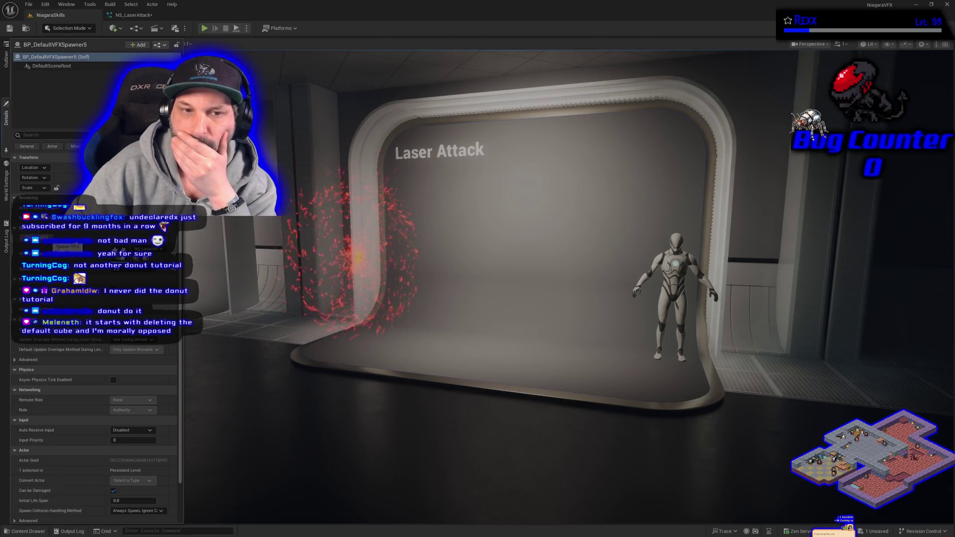
Save NS_LaserAttack, play the level and spawn the laser to test it.
{"action": "left_click", "coordinate": [133, 15]}
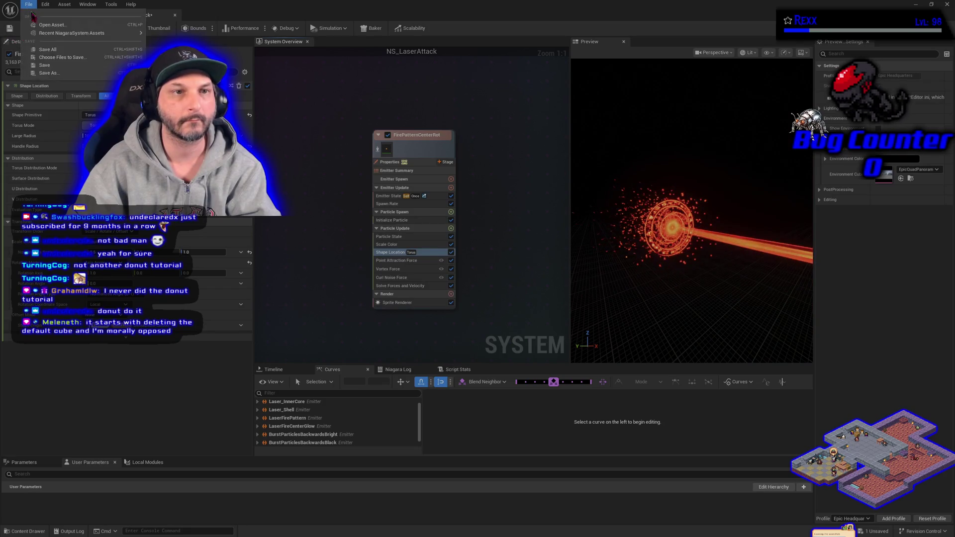
{"action": "left_click", "coordinate": [60, 17]}
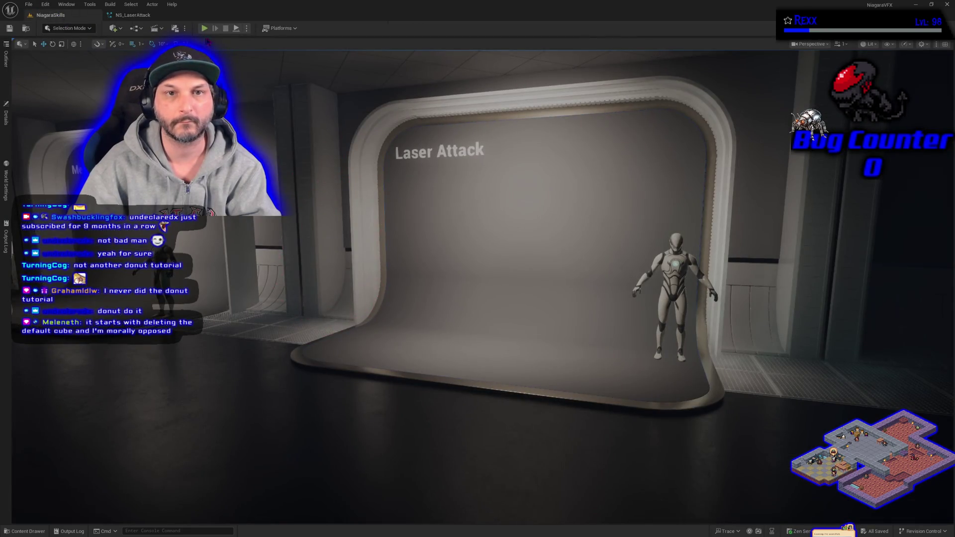
{"action": "left_click", "coordinate": [204, 28]}
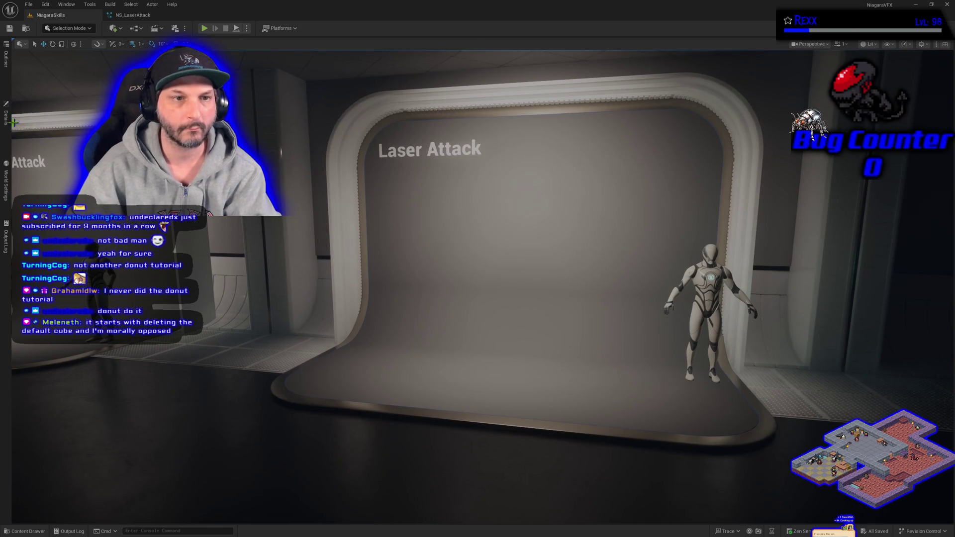
{"action": "left_click", "coordinate": [6, 119]}
{"action": "left_click", "coordinate": [44, 238]}
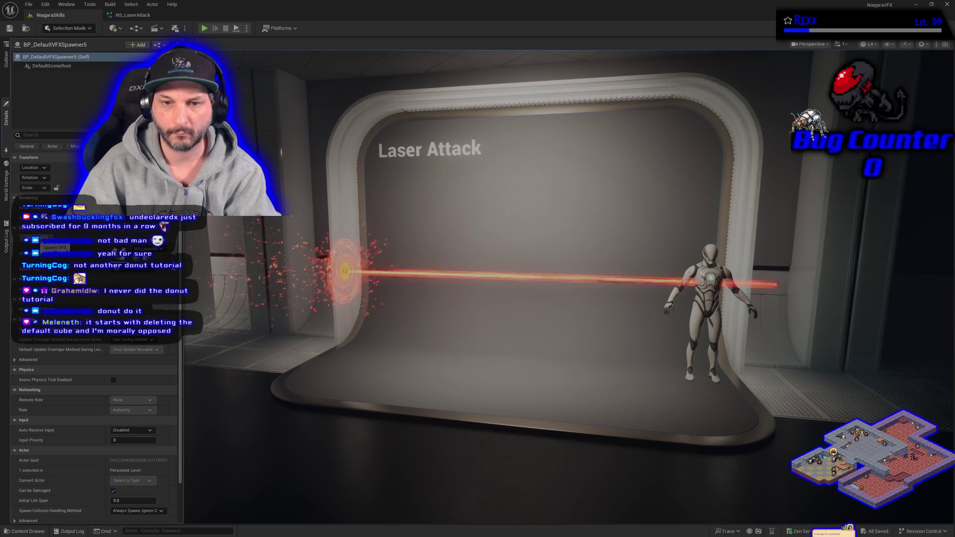
{"action": "left_click_drag", "start_coordinate": [478, 299], "coordinate": [453, 293]}
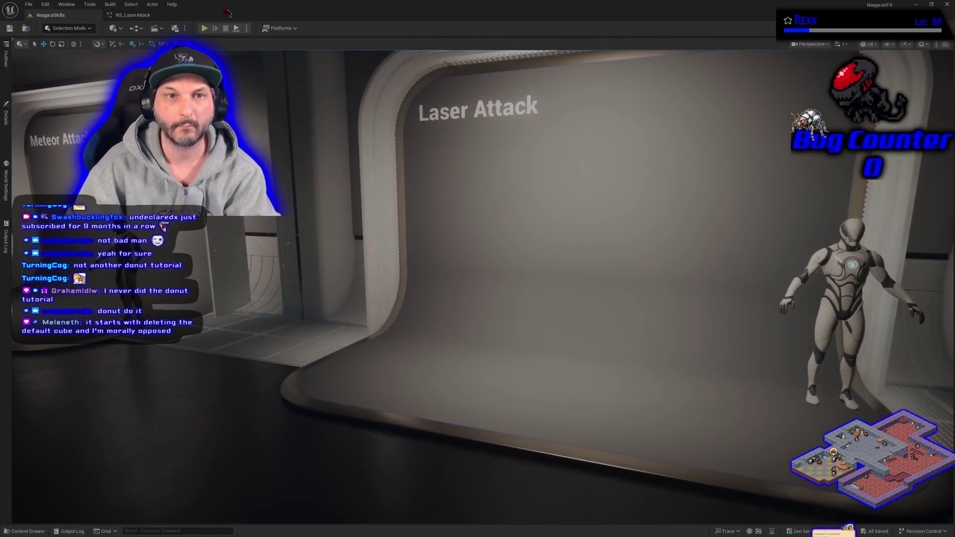
{"action": "left_click", "coordinate": [132, 15]}
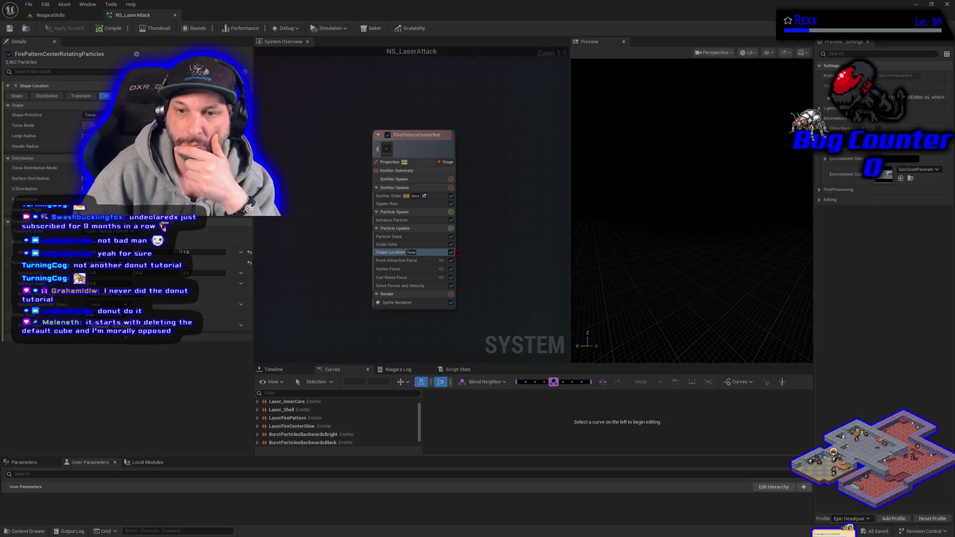
Add a Color module, found by searching 'color', to the fire emitter's Particle Update.
{"action": "left_click", "coordinate": [417, 220]}
{"action": "left_click", "coordinate": [450, 228]}
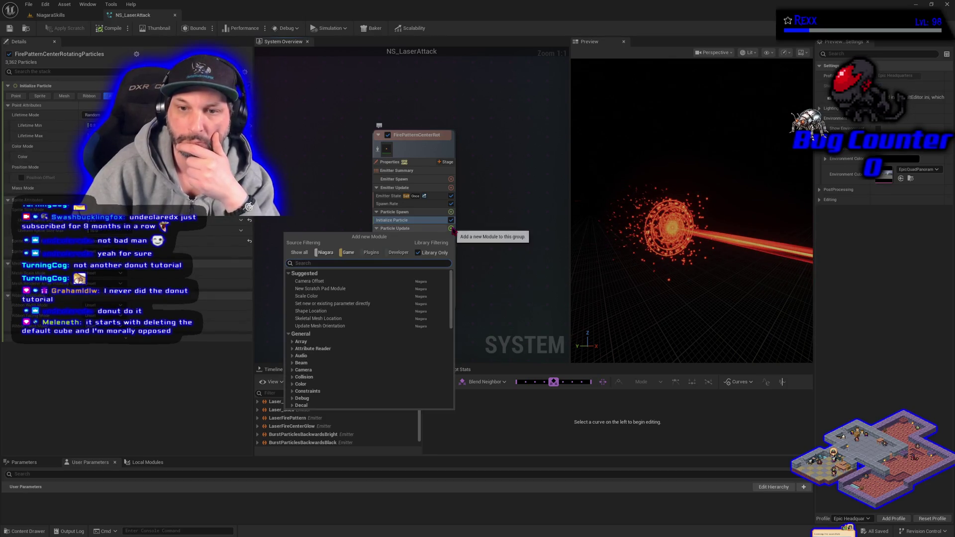
{"action": "type", "text": "color"}
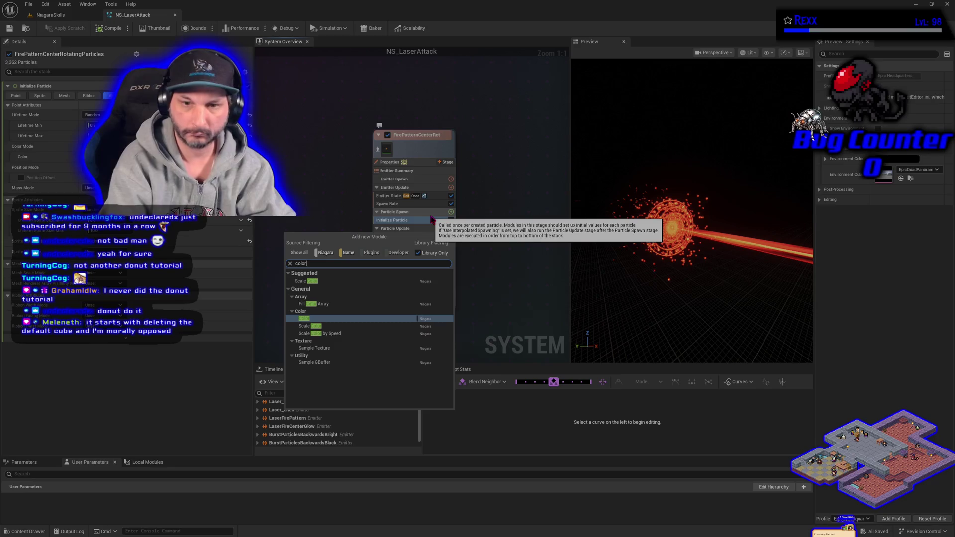
{"action": "left_click", "coordinate": [351, 319]}
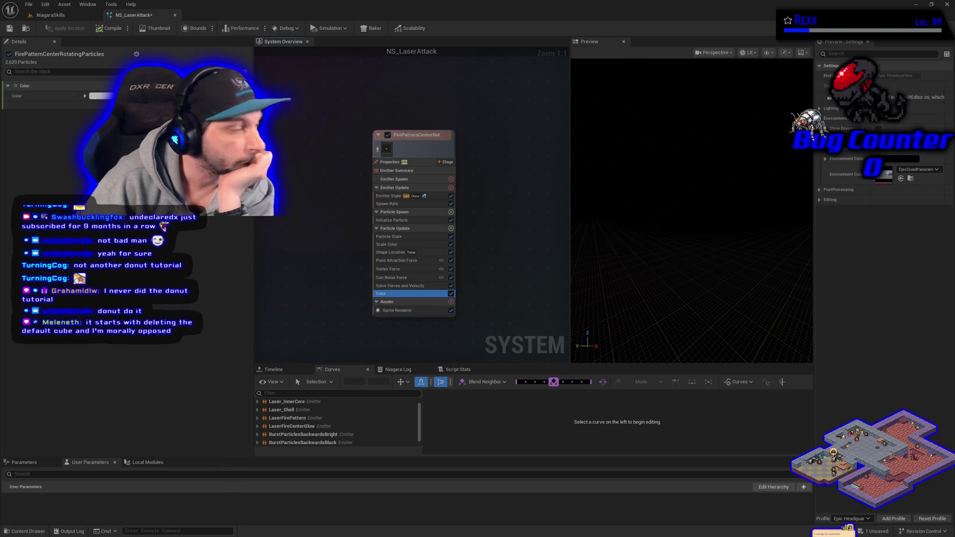
Drive the particle color from a color curve, starting with a yellow stop.
{"action": "left_click", "coordinate": [85, 96]}
{"action": "left_click", "coordinate": [229, 152]}
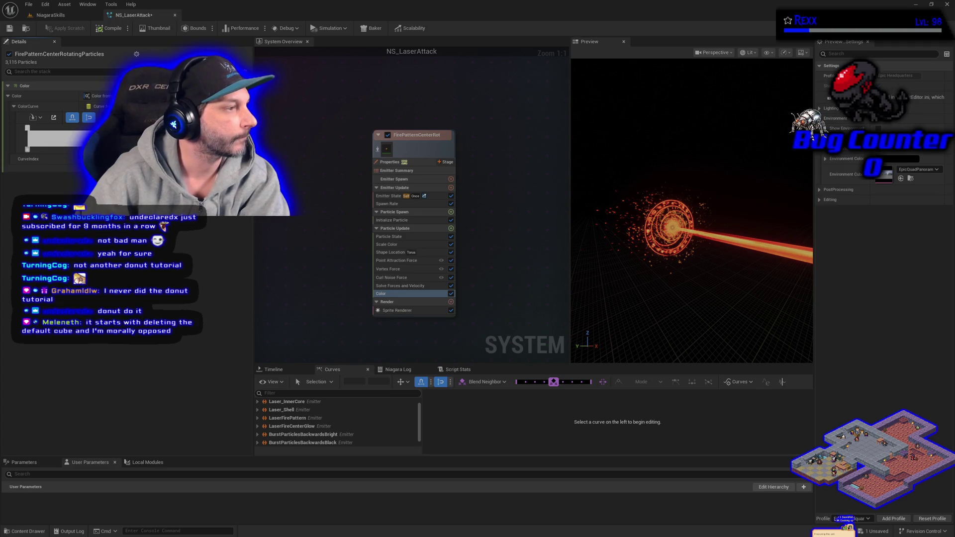
{"action": "double_click", "coordinate": [27, 130]}
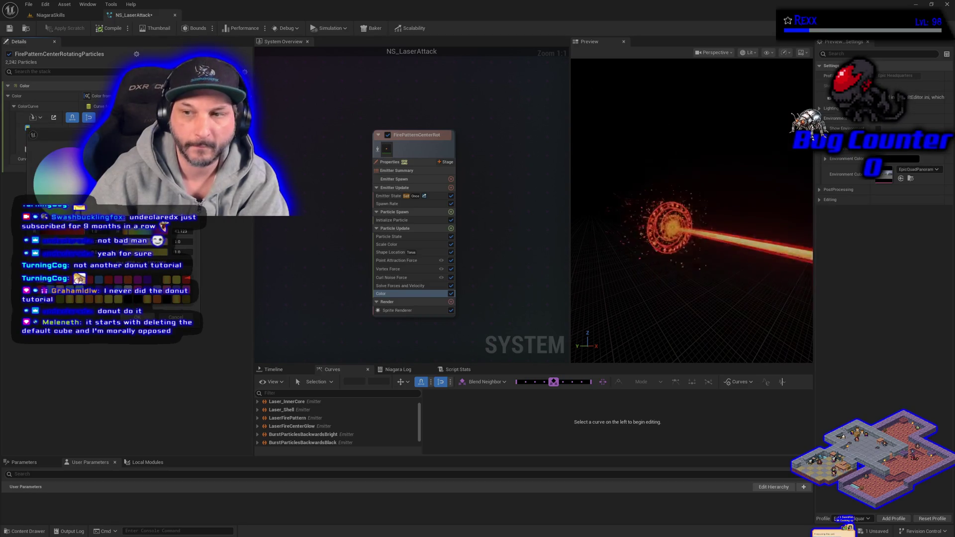
{"action": "left_click", "coordinate": [138, 317]}
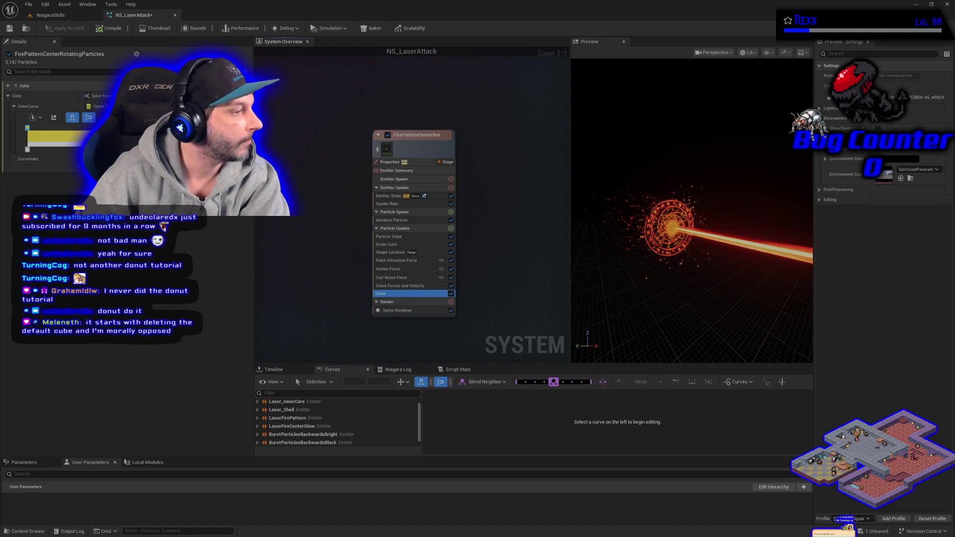
Boost a gradient stop's brightness to 5.0 and add a new stop to the gradient.
{"action": "double_click", "coordinate": [29, 130]}
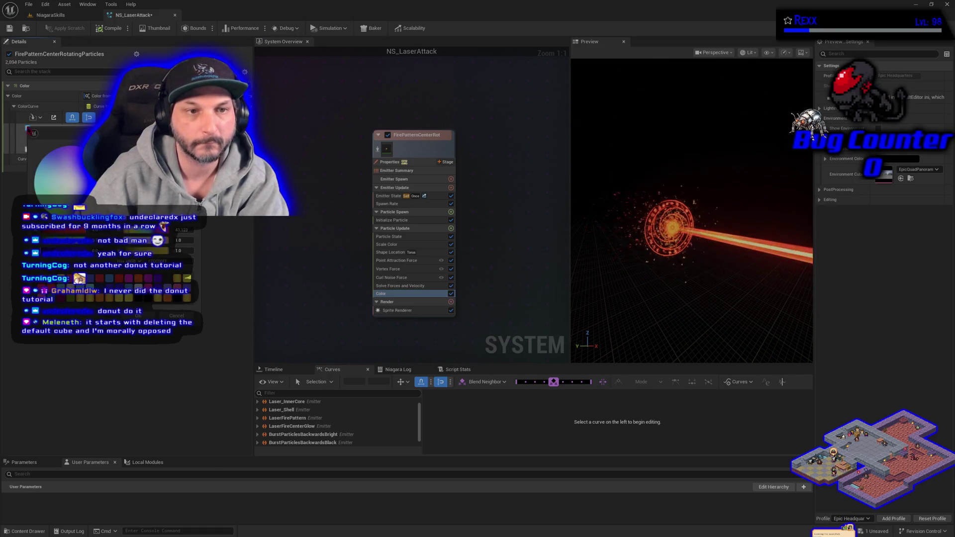
{"action": "left_click", "coordinate": [179, 250]}
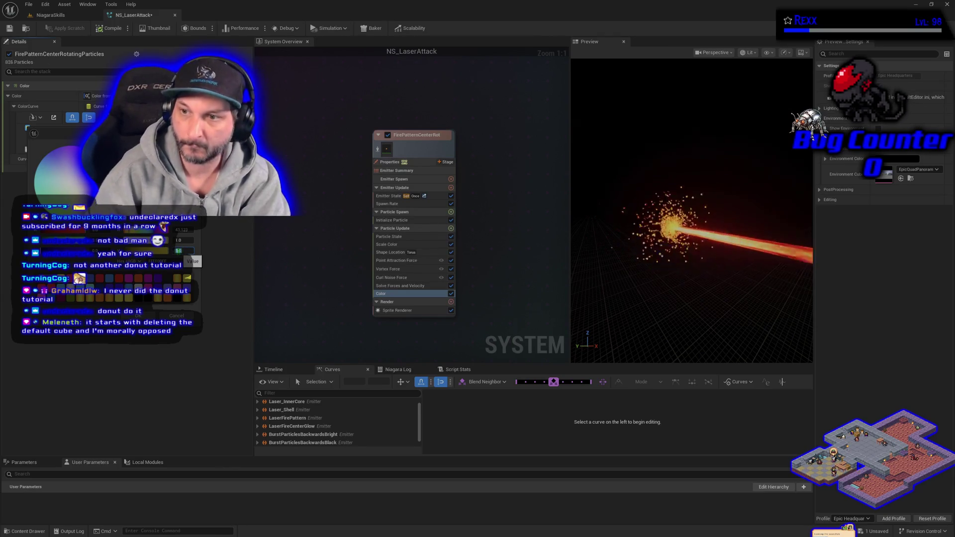
{"action": "type", "text": "5.0"}
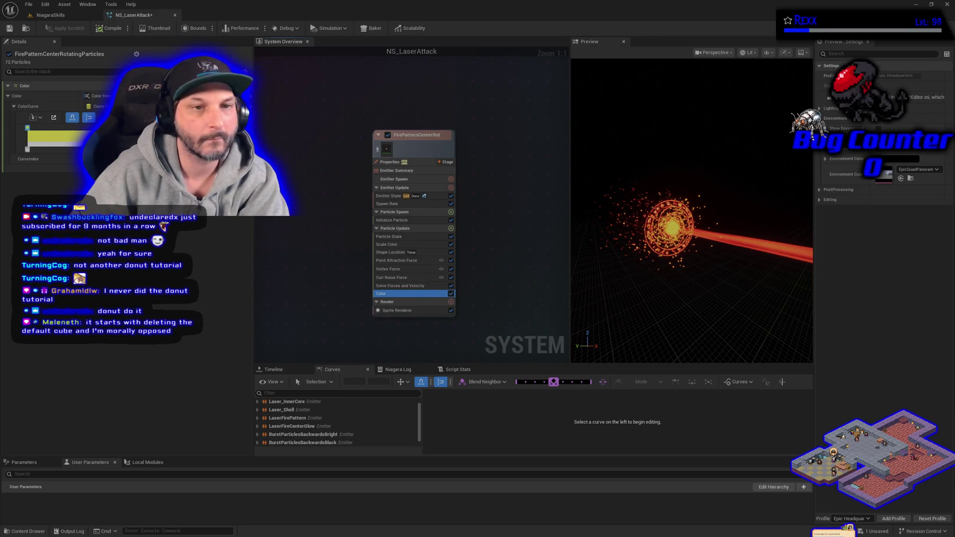
{"action": "double_click", "coordinate": [67, 131]}
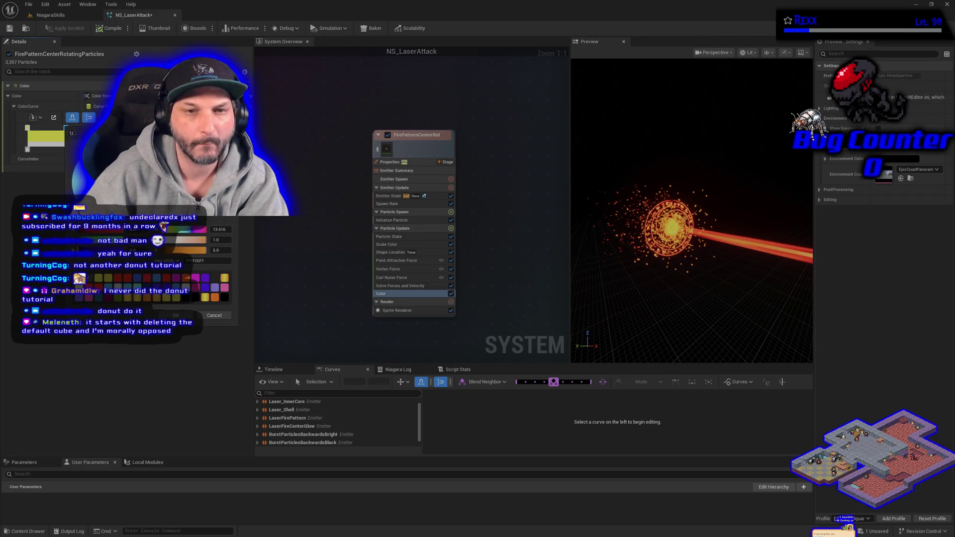
{"action": "left_click", "coordinate": [172, 315]}
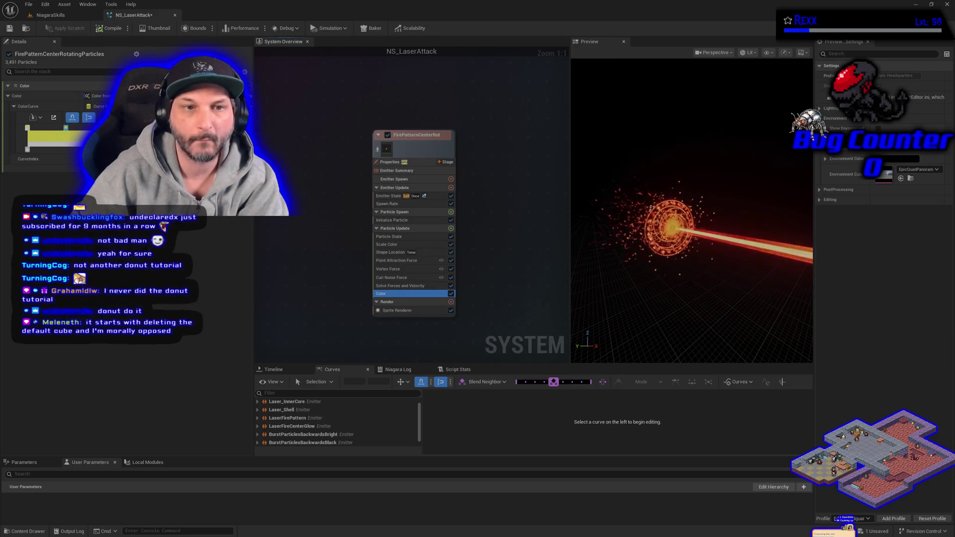
Lower one stop's intensity slightly and shift the orange stop's hue toward pink-red.
{"action": "double_click", "coordinate": [67, 129]}
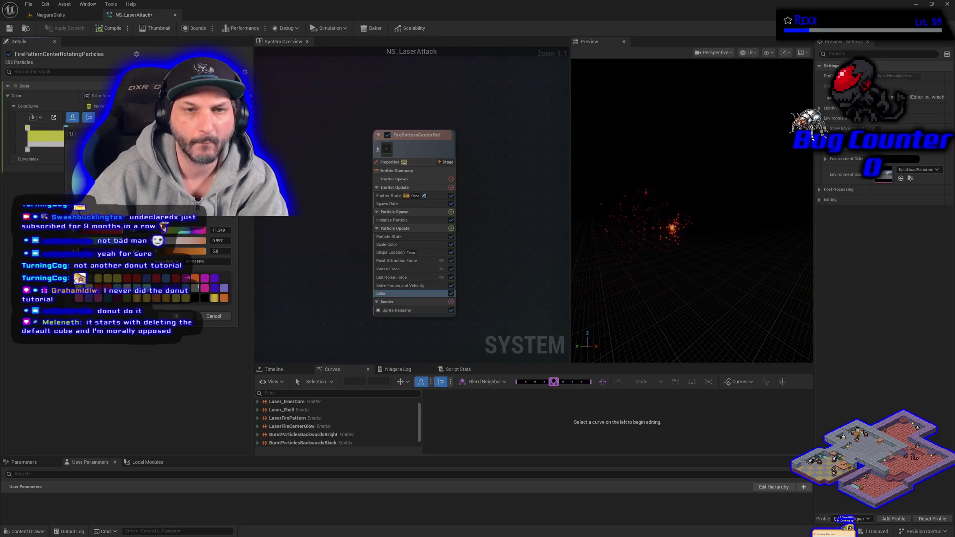
{"action": "left_click_drag", "start_coordinate": [115, 175], "coordinate": [106, 168]}
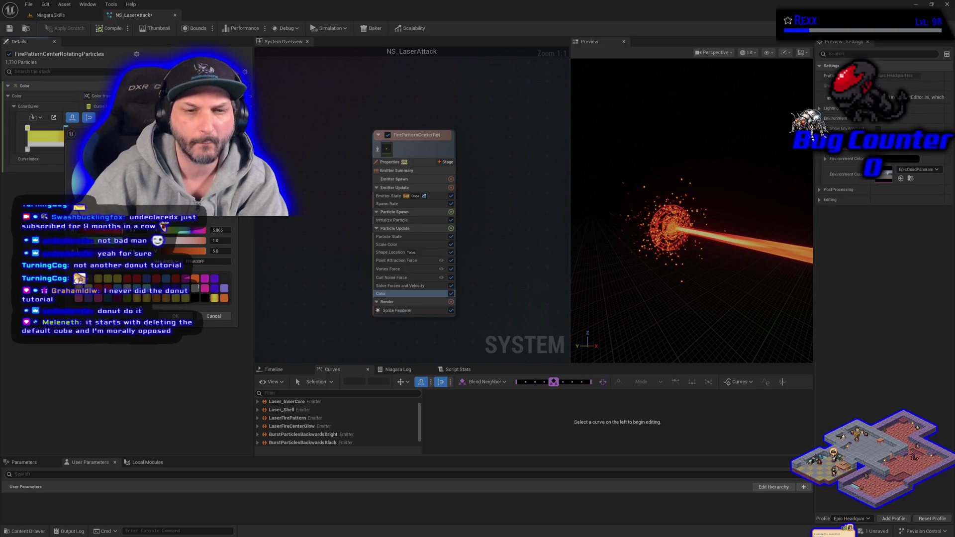
{"action": "key", "text": "Return"}
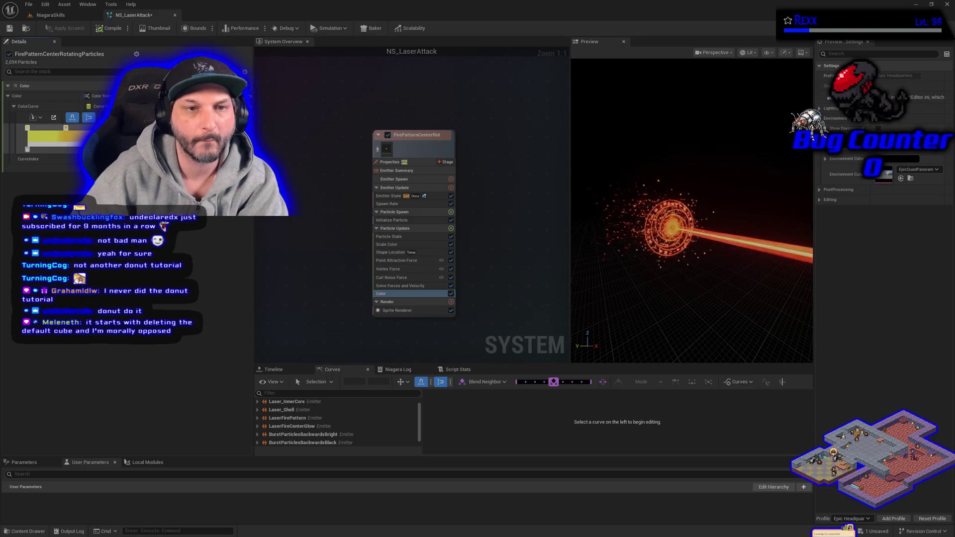
{"action": "double_click", "coordinate": [66, 128]}
{"action": "left_click_drag", "start_coordinate": [248, 174], "coordinate": [252, 171]}
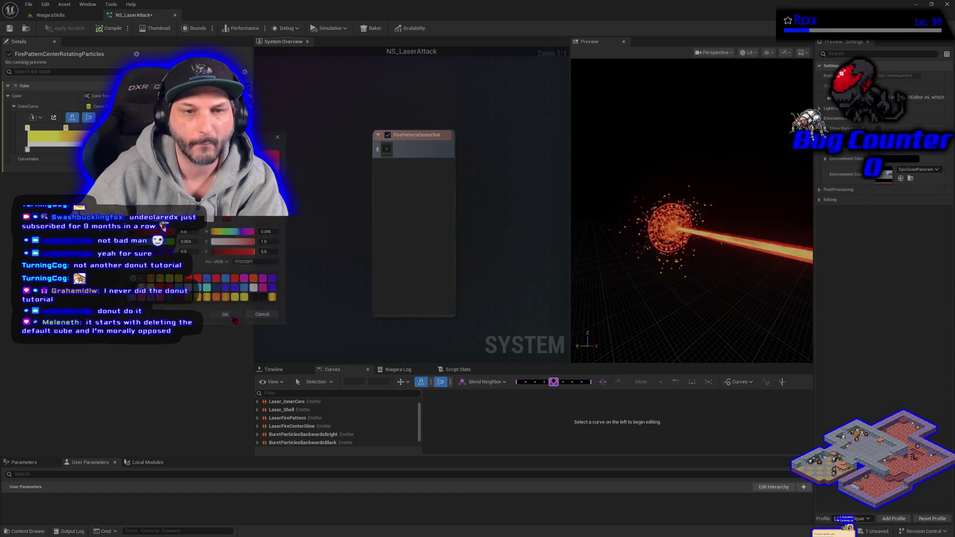
{"action": "left_click", "coordinate": [265, 318]}
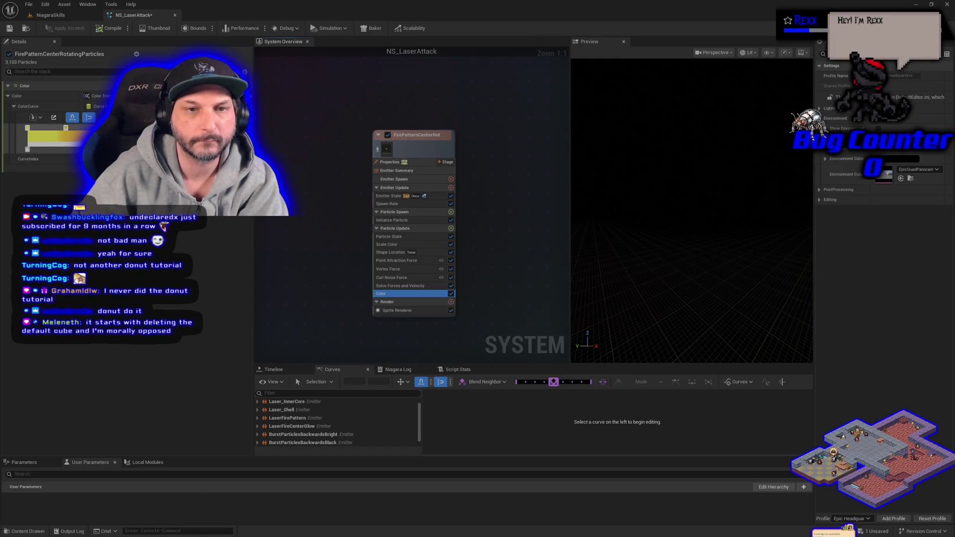
Darken the end stop to black, then tint it dark red.
{"action": "double_click", "coordinate": [164, 128]}
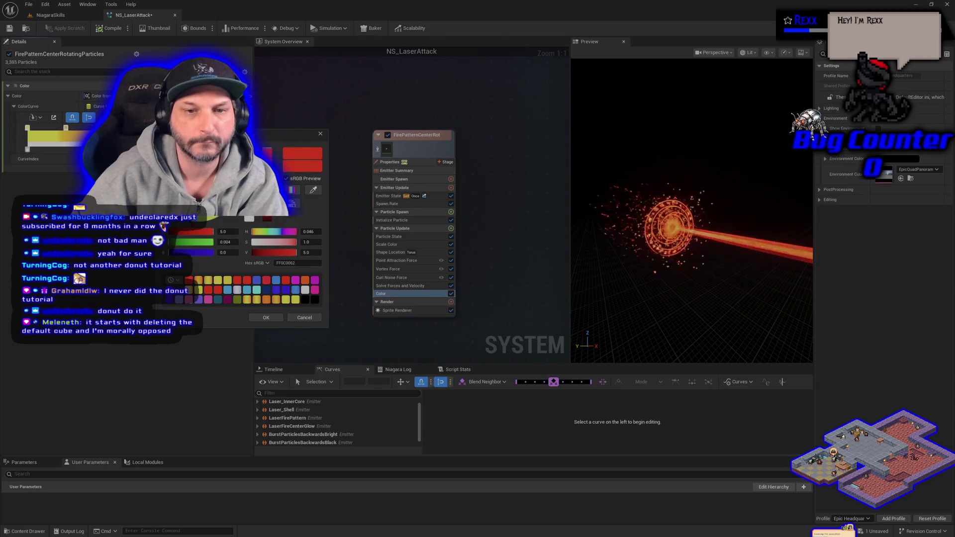
{"action": "left_click_drag", "start_coordinate": [268, 199], "coordinate": [267, 219]}
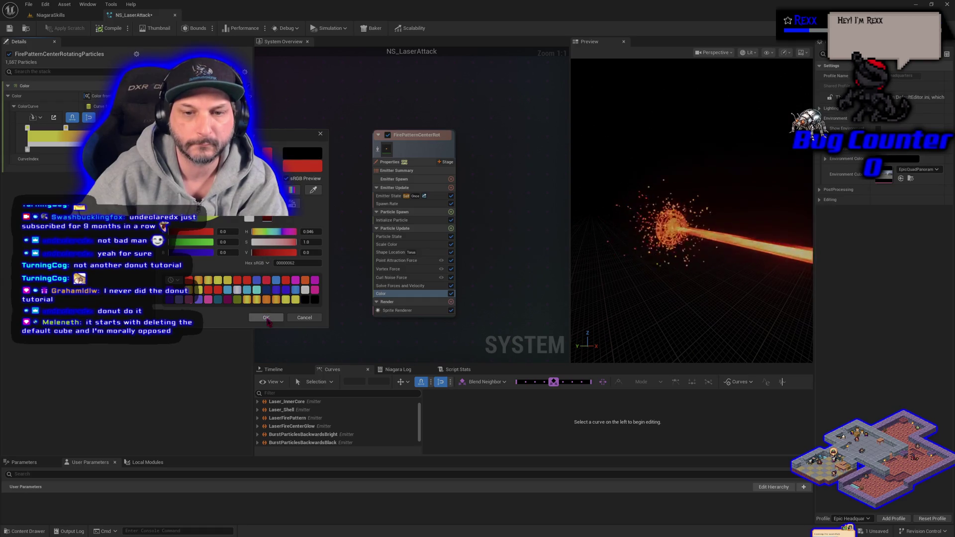
{"action": "left_click", "coordinate": [266, 317]}
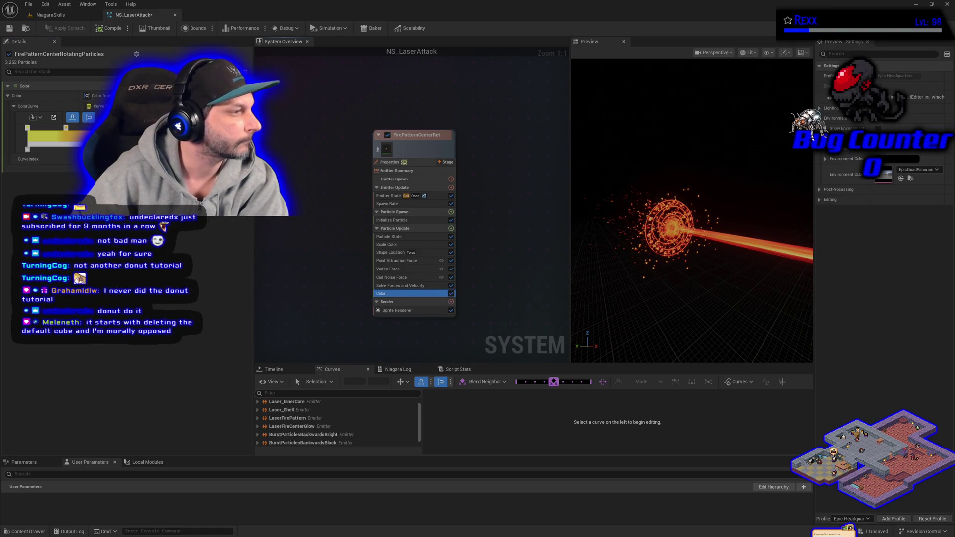
{"action": "double_click", "coordinate": [66, 127]}
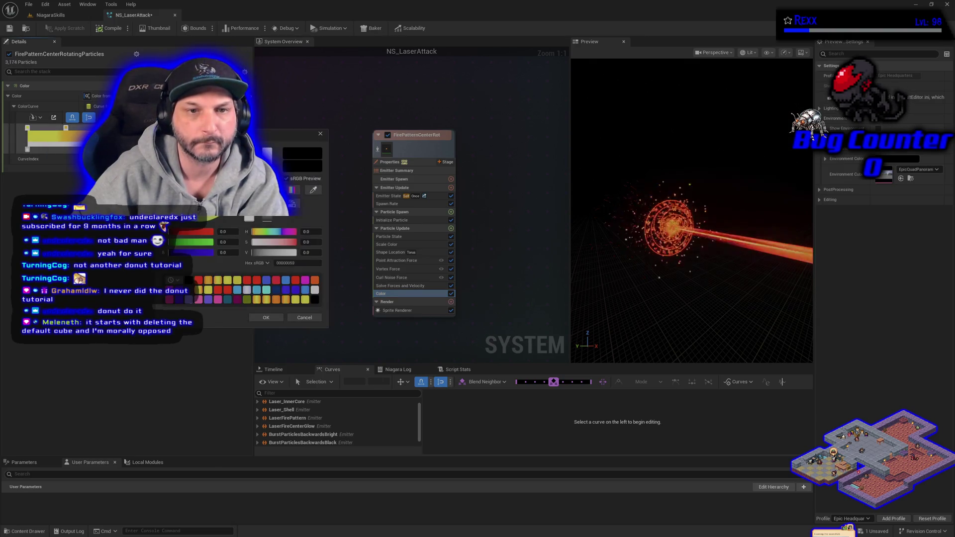
{"action": "left_click_drag", "start_coordinate": [265, 219], "coordinate": [267, 219]}
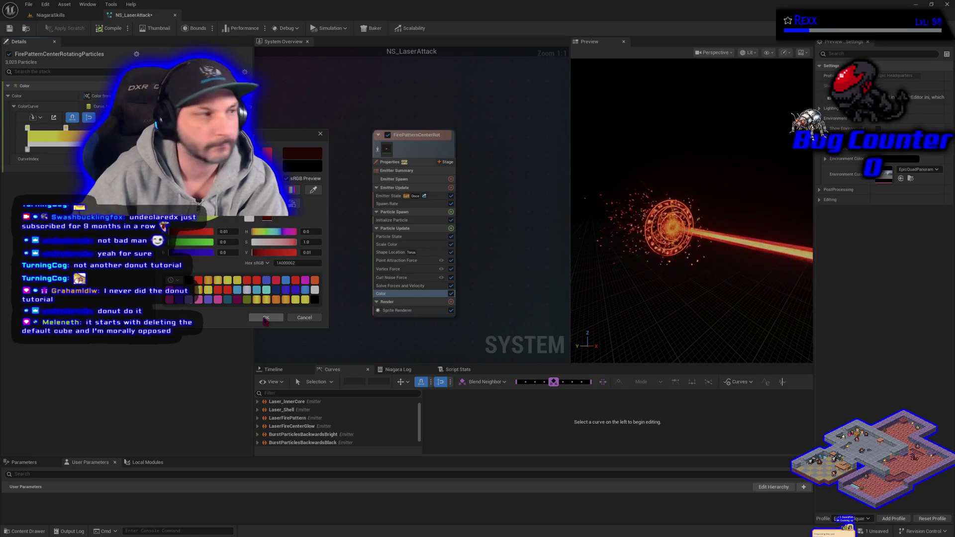
{"action": "left_click", "coordinate": [266, 318]}
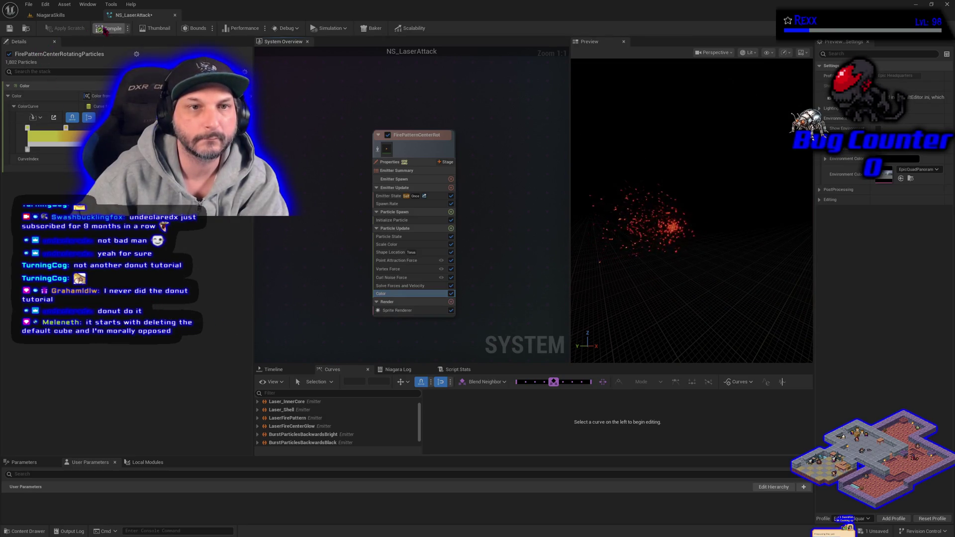
Save, then set the end stop back to black and save NS_LaserAttack again.
{"action": "left_click", "coordinate": [30, 5]}
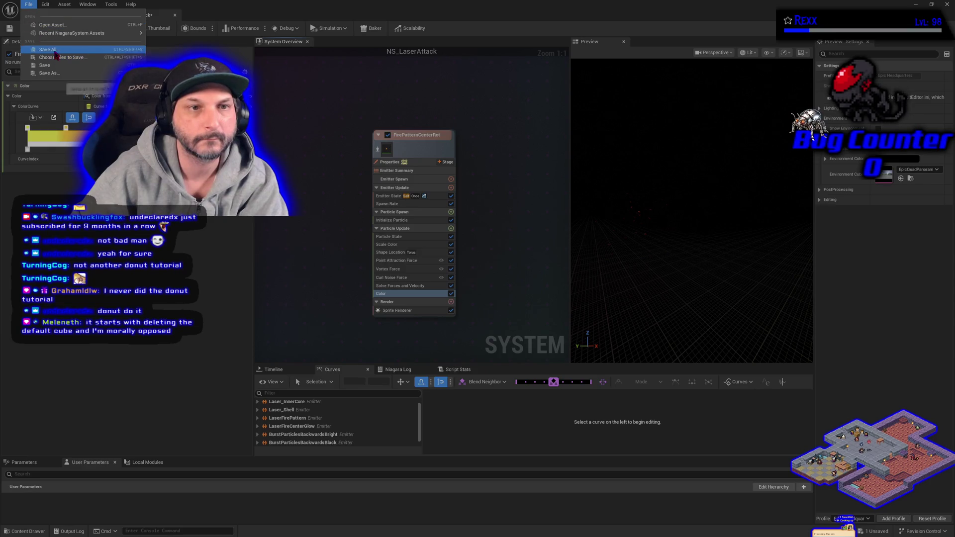
{"action": "left_click", "coordinate": [47, 65]}
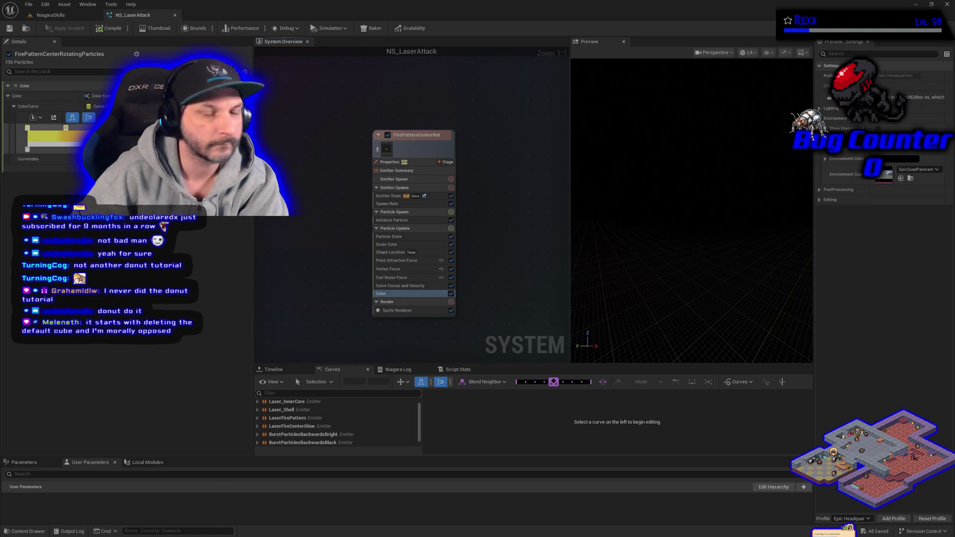
{"action": "double_click", "coordinate": [169, 149]}
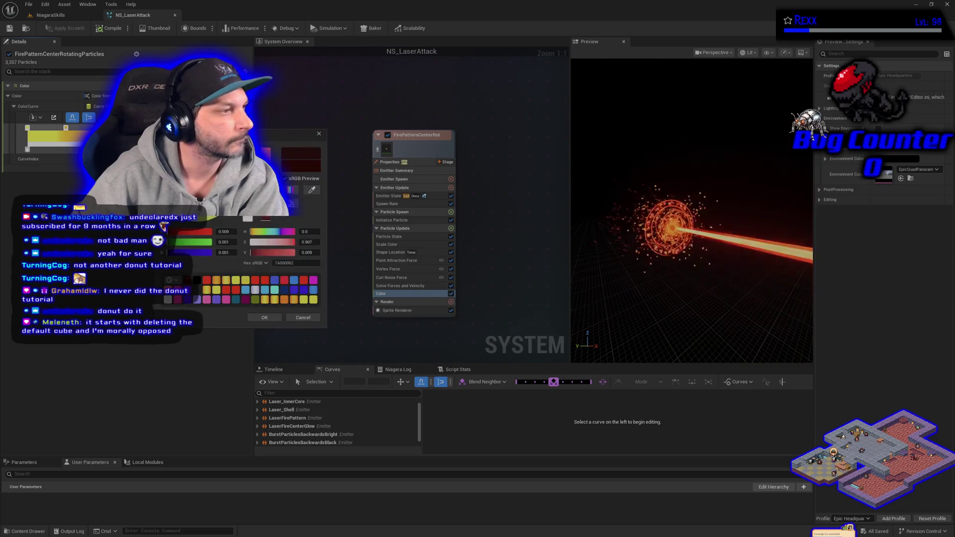
{"action": "left_click", "coordinate": [251, 252]}
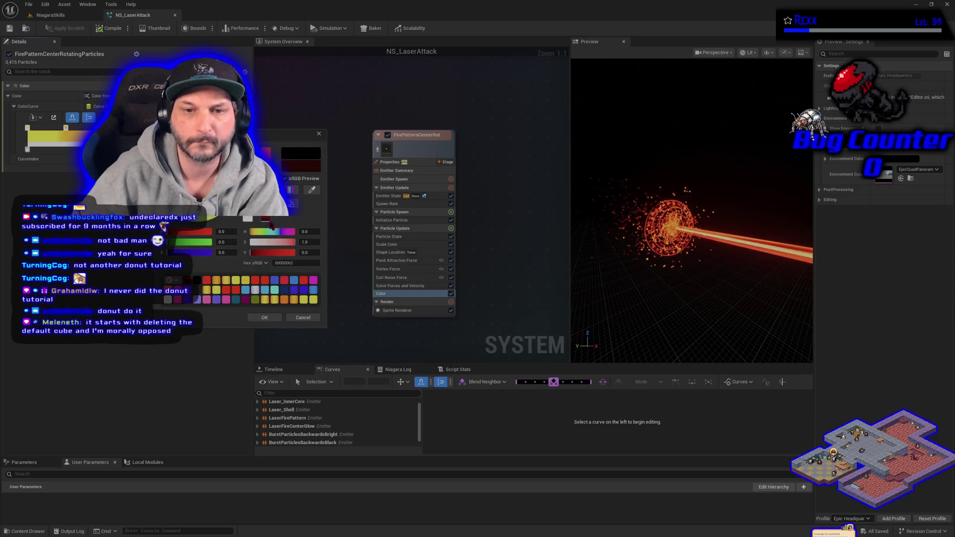
{"action": "left_click", "coordinate": [278, 321]}
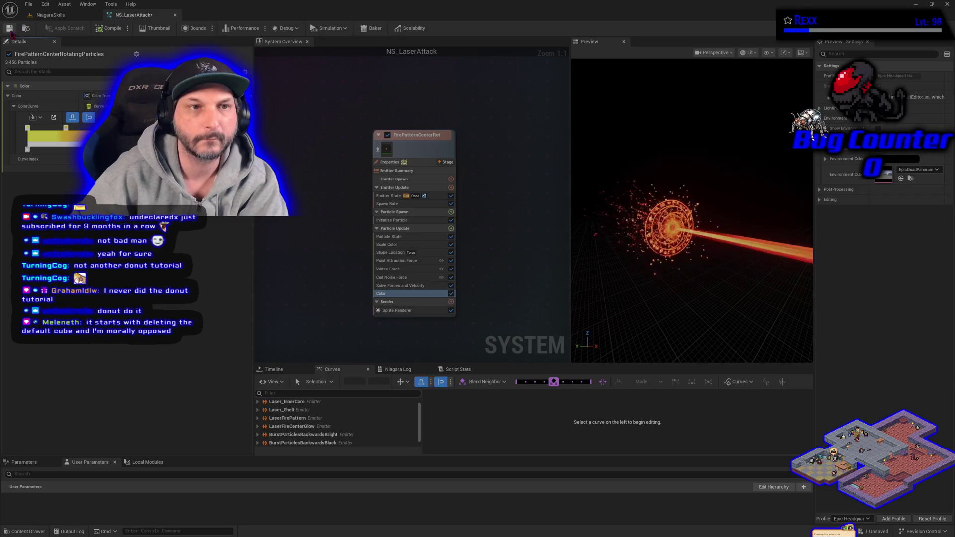
{"action": "key", "text": "ctrl+s"}
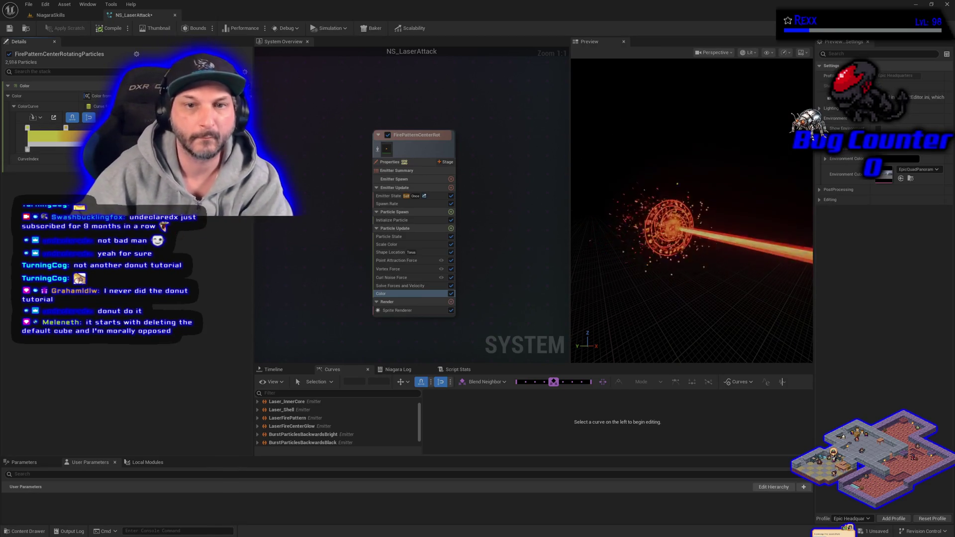
Save NS_LaserAttack from the toolbar and switch to the NiagaraSkills level.
{"action": "left_click", "coordinate": [9, 29]}
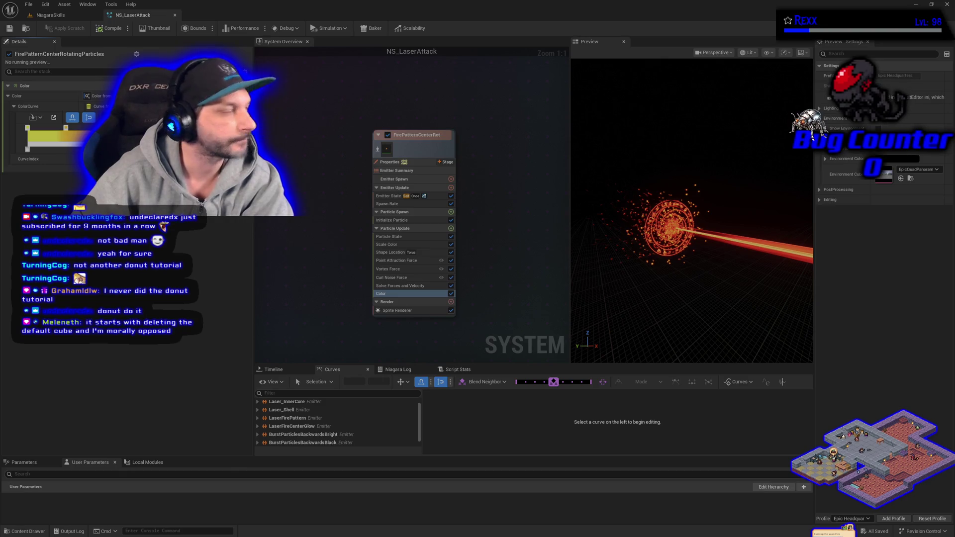
{"action": "left_click", "coordinate": [50, 16]}
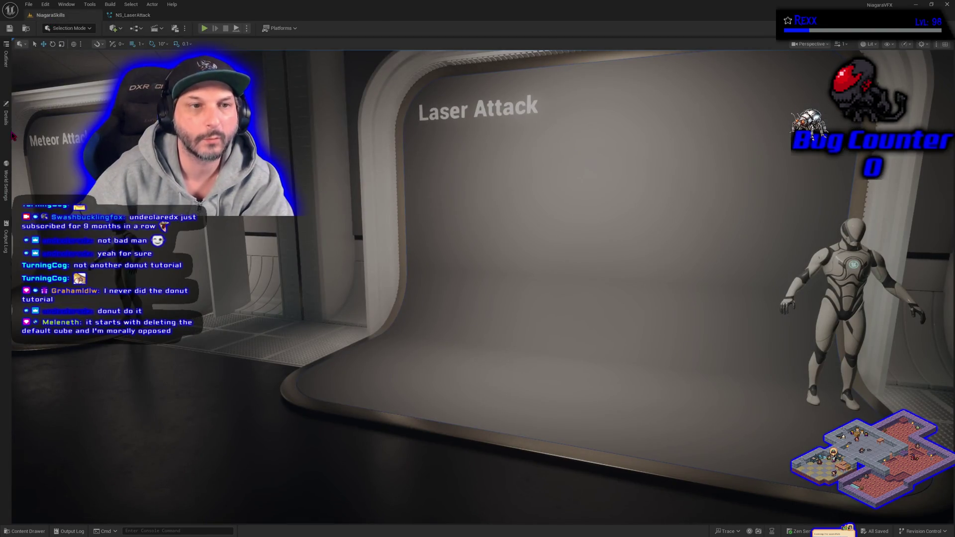
Spawn the laser from BP_DefaultVFXSpawner5's Details, then return to NS_LaserAttack.
{"action": "left_click", "coordinate": [9, 138]}
{"action": "left_click", "coordinate": [50, 238]}
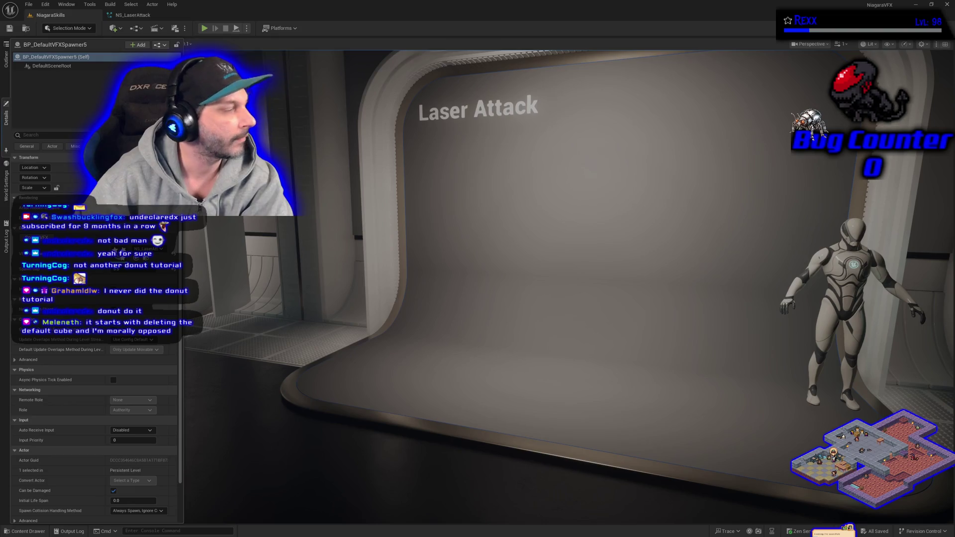
{"action": "left_click", "coordinate": [132, 15]}
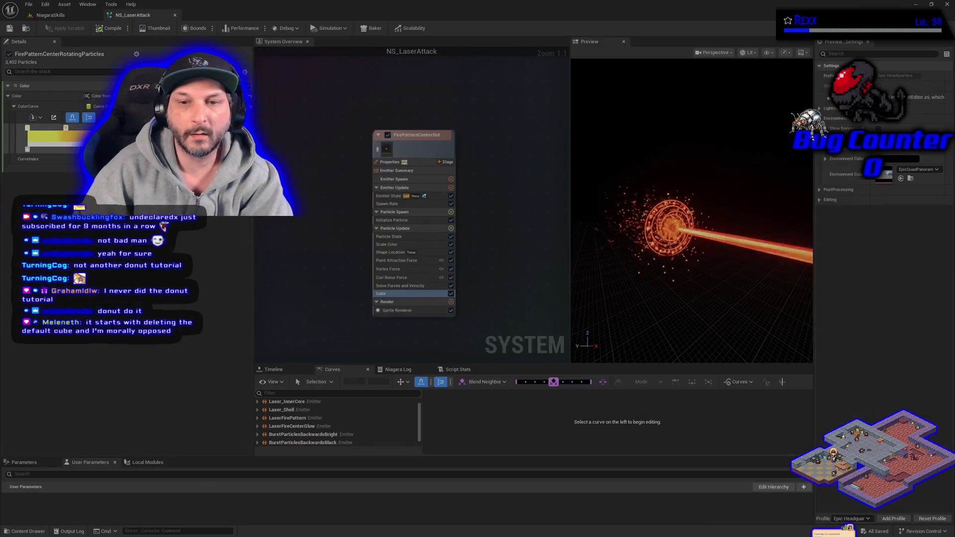
Save NS_LaserAttack and check the spawner's details in the NiagaraSkills level.
{"action": "left_click", "coordinate": [402, 197]}
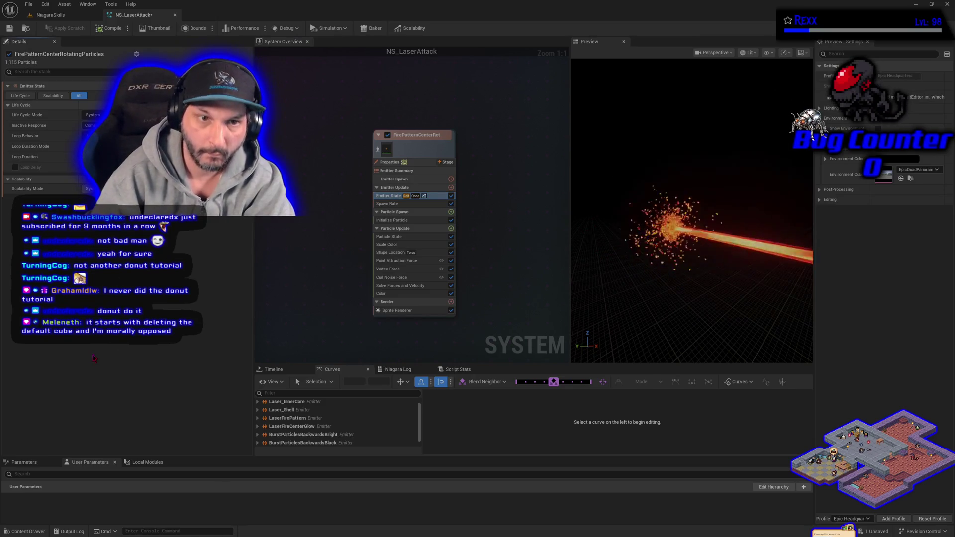
{"action": "left_click", "coordinate": [8, 30]}
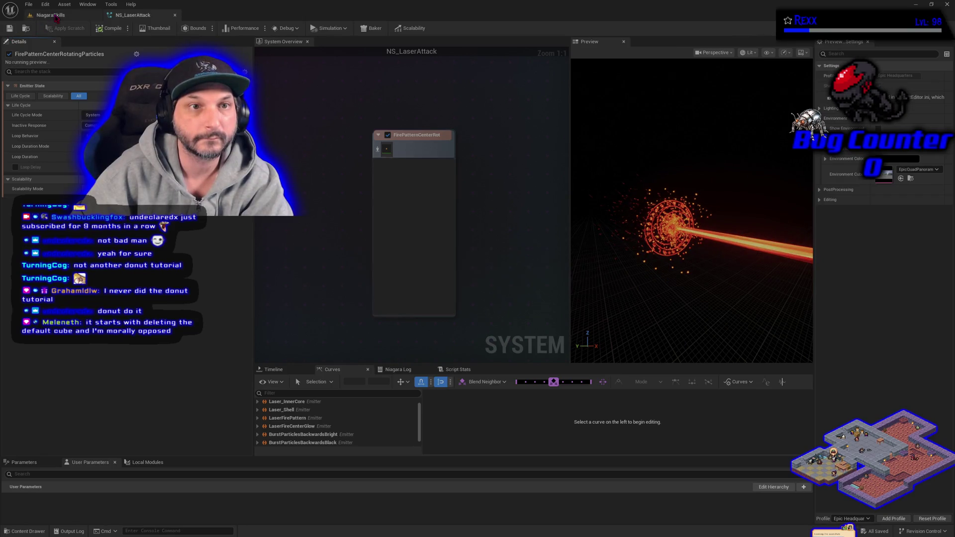
{"action": "left_click", "coordinate": [55, 15]}
{"action": "left_click", "coordinate": [6, 112]}
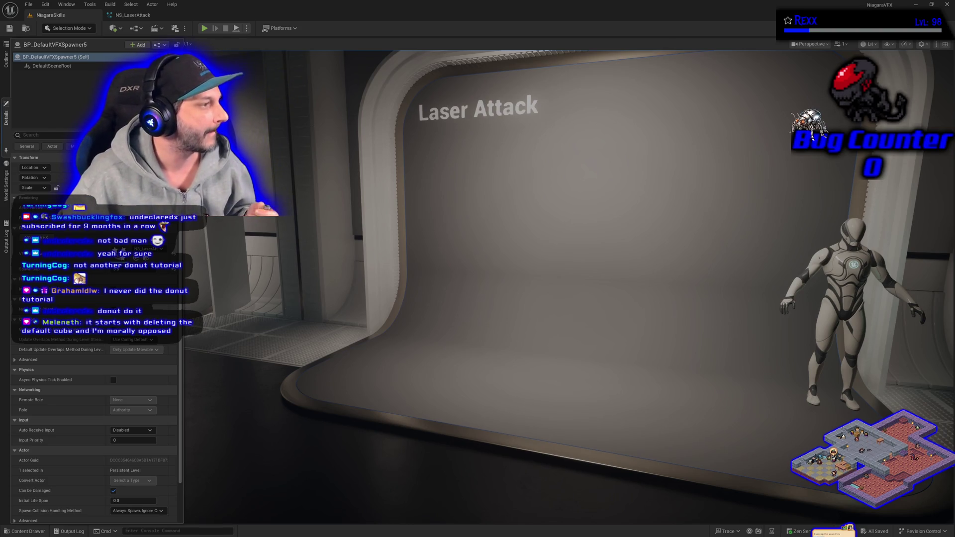
{"action": "left_click", "coordinate": [147, 15]}
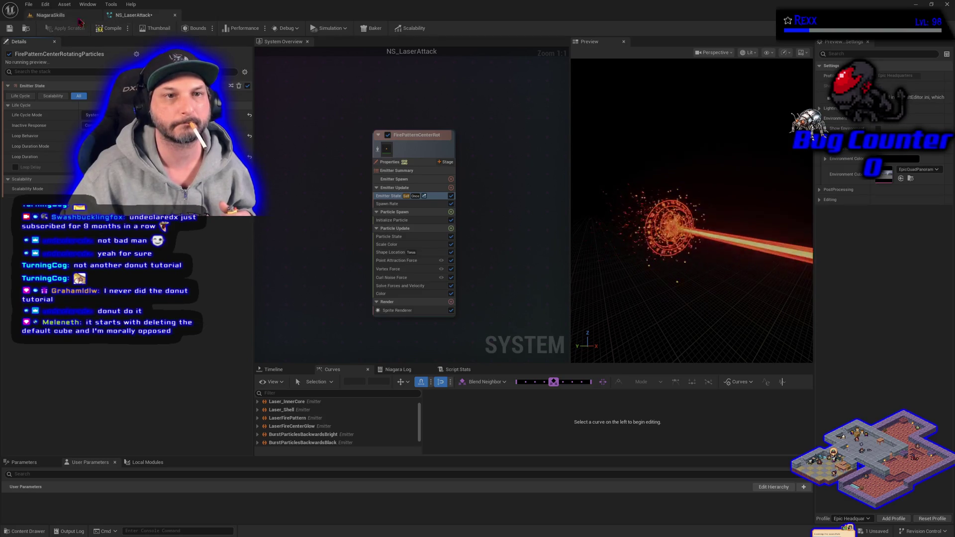
Save all assets and move the fire pattern emitter node up and left.
{"action": "left_click", "coordinate": [29, 4]}
{"action": "left_click", "coordinate": [58, 49]}
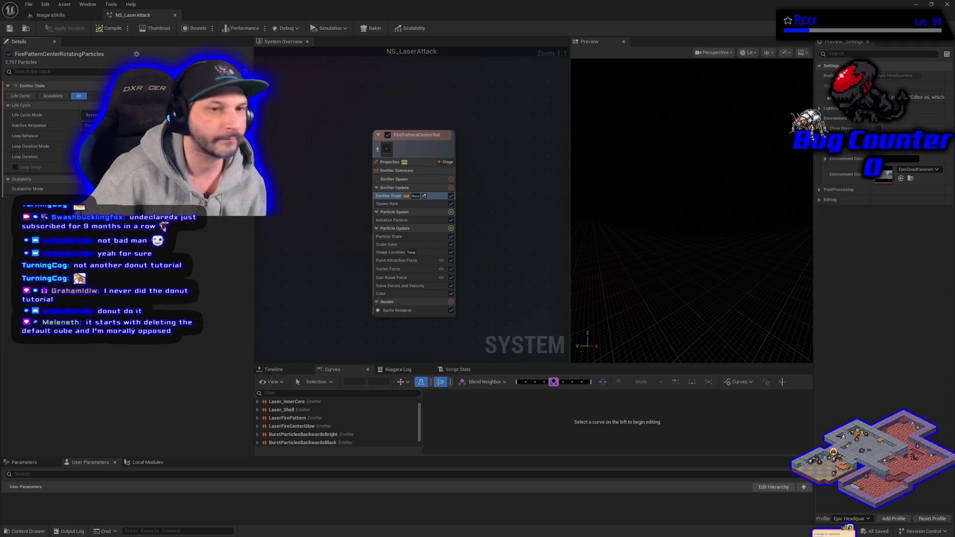
{"action": "left_click", "coordinate": [28, 4]}
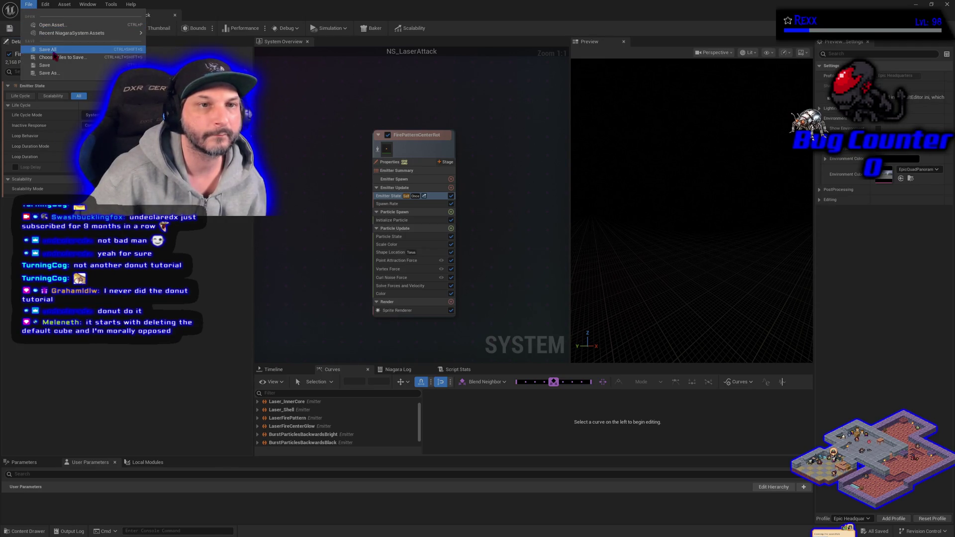
{"action": "left_click", "coordinate": [40, 64]}
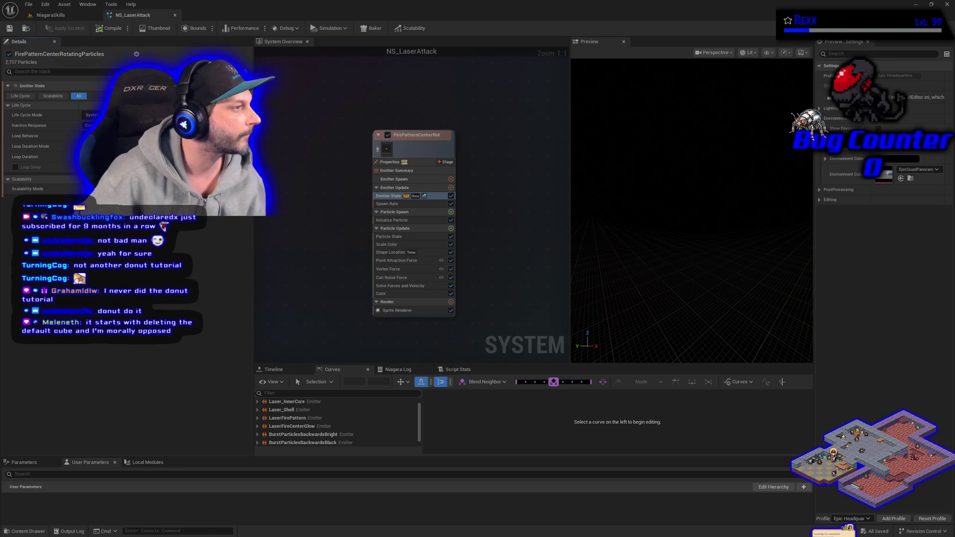
{"action": "left_click_drag", "start_coordinate": [436, 153], "coordinate": [341, 143]}
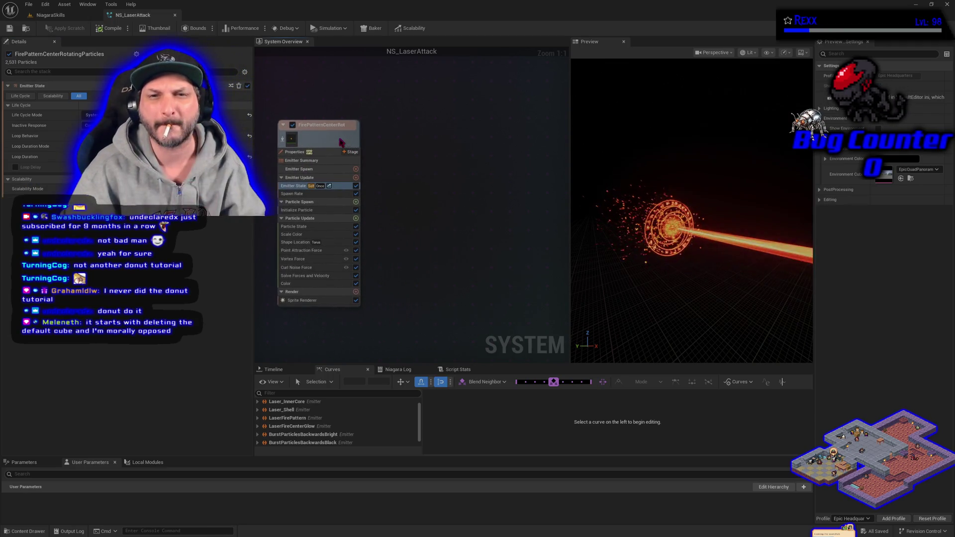
Duplicate the fire pattern emitter, rename the copy LaserShellBurstParticles, and nudge it up.
{"action": "left_click", "coordinate": [419, 165]}
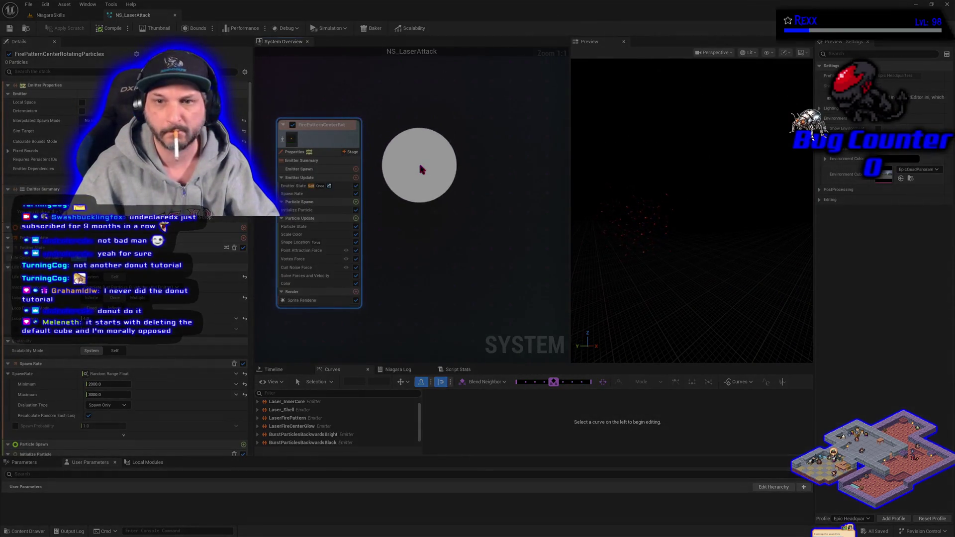
{"action": "key", "text": "ctrl+c"}
{"action": "key", "text": "ctrl+v"}
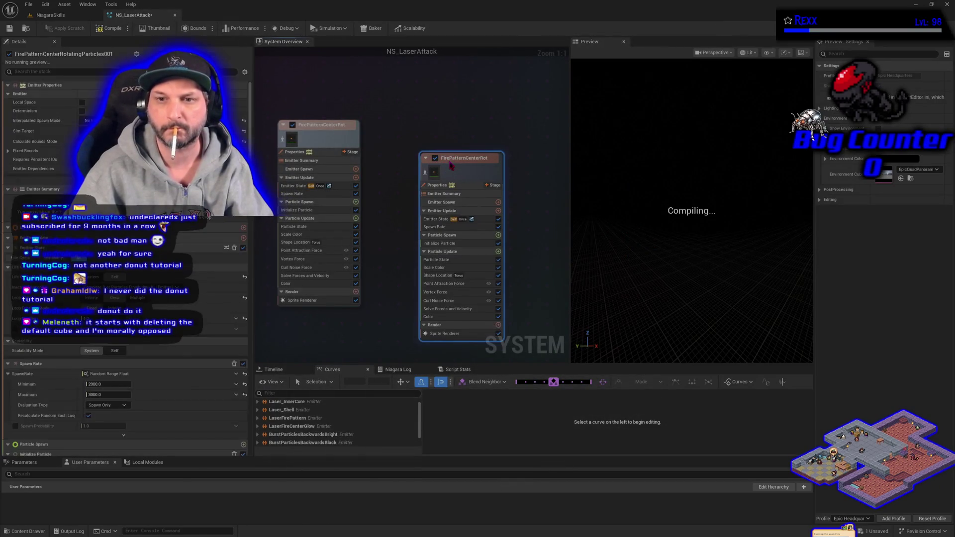
{"action": "double_click", "coordinate": [453, 160]}
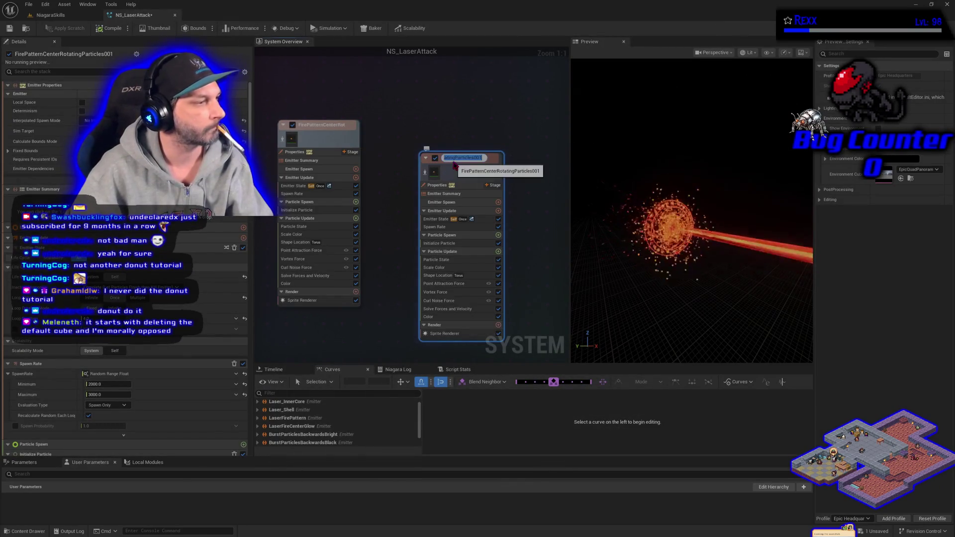
{"action": "type", "text": "Lase"}
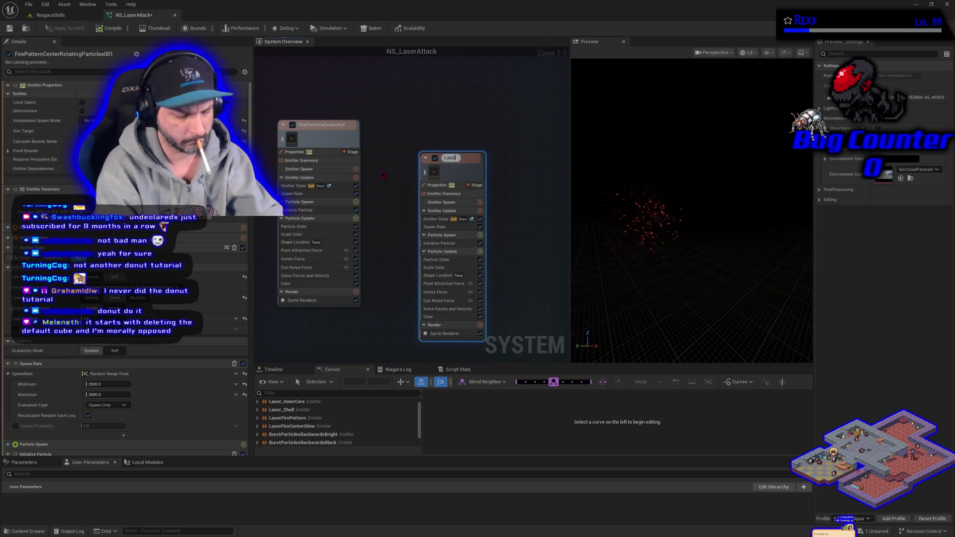
{"action": "type", "text": "rShellB"}
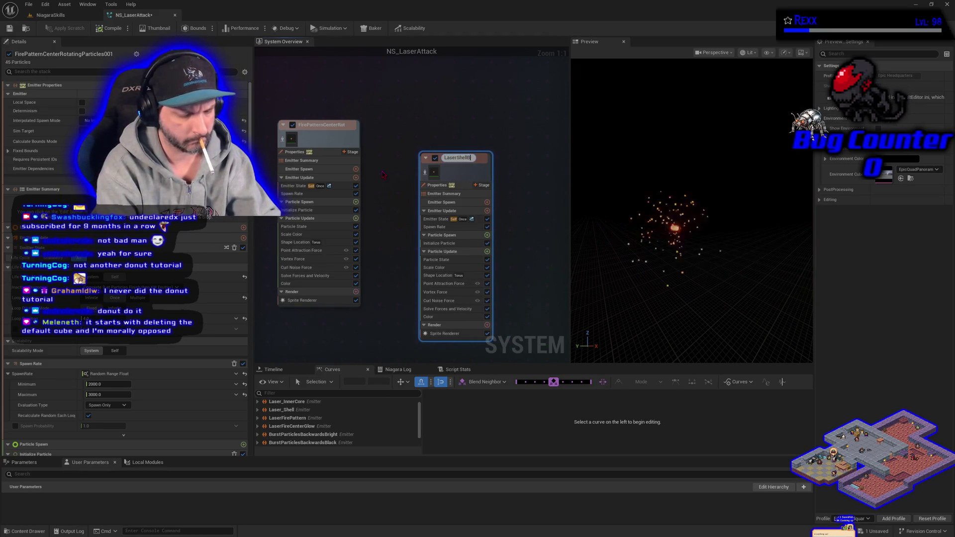
{"action": "type", "text": "urstPar"}
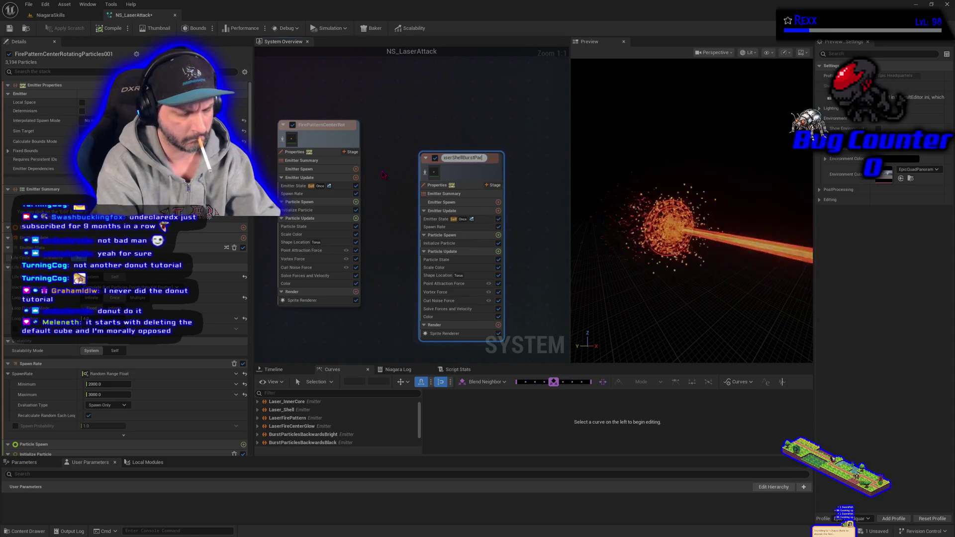
{"action": "type", "text": "ticles"}
{"action": "key", "text": "Return"}
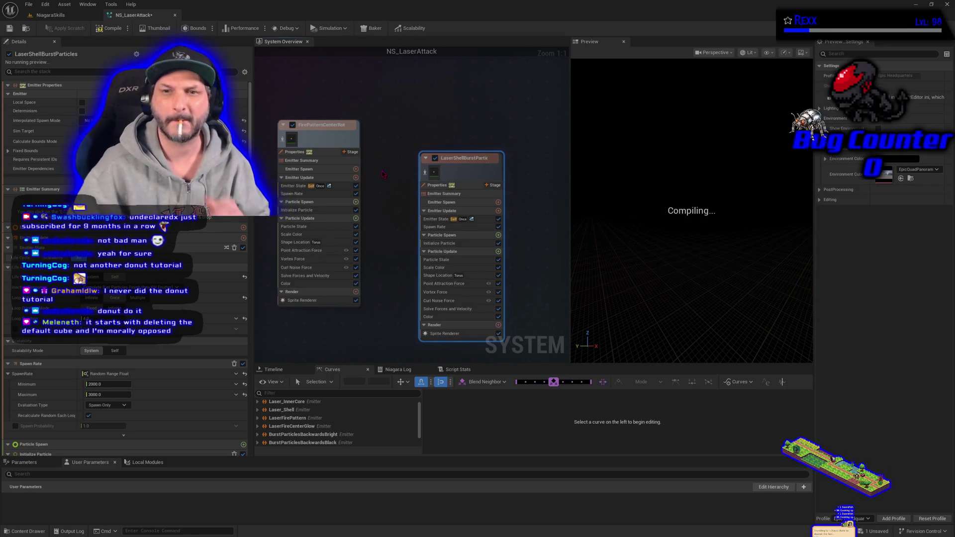
{"action": "left_click_drag", "start_coordinate": [472, 174], "coordinate": [466, 144]}
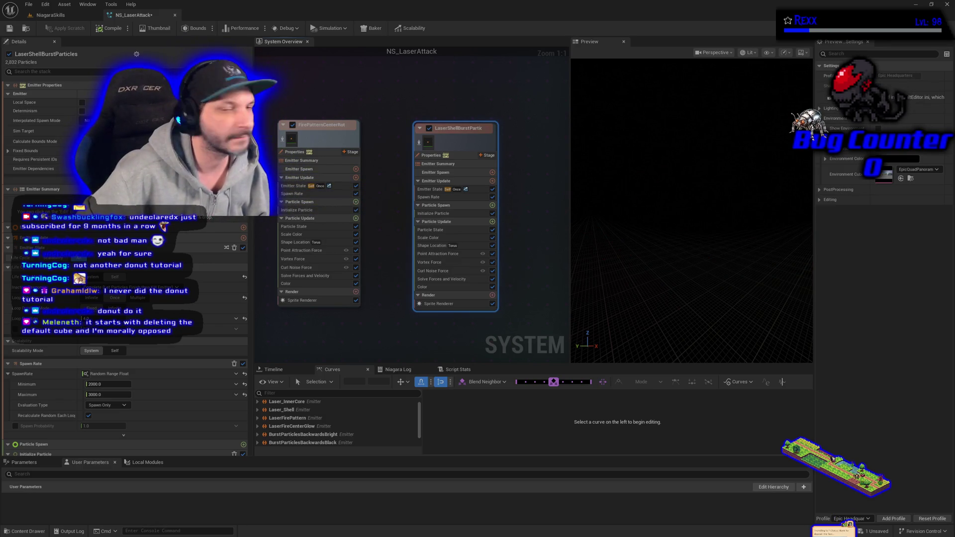
Set the LaserShellBurstParticles minimum spawn rate to 800.
{"action": "left_click", "coordinate": [438, 197]}
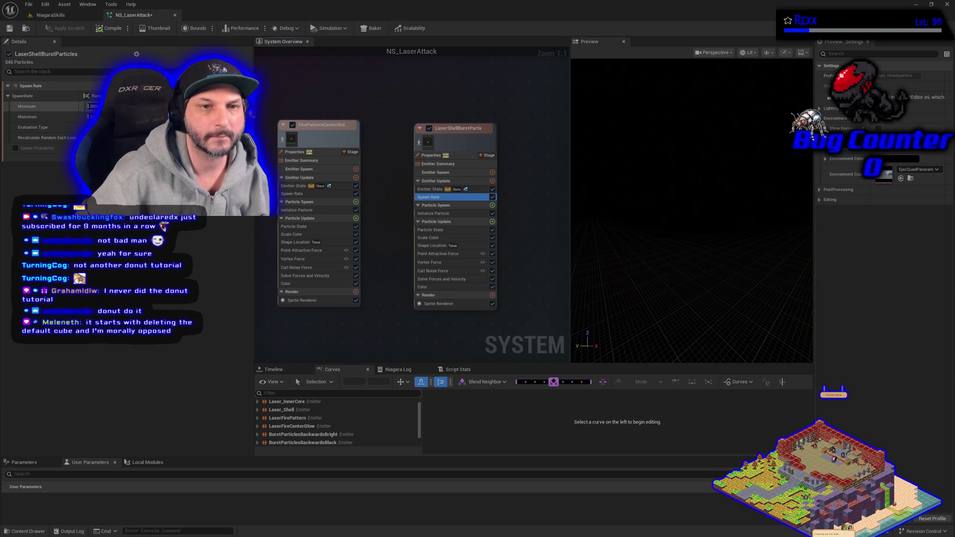
{"action": "left_click", "coordinate": [93, 106]}
{"action": "type", "text": "800"}
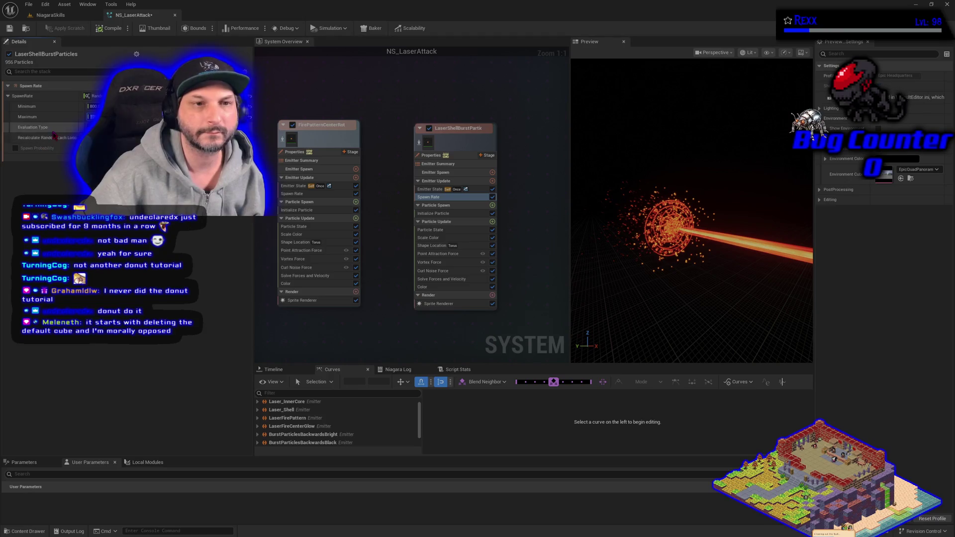
Change the Shape Location primitive from Torus to Cylinder.
{"action": "left_click", "coordinate": [433, 246]}
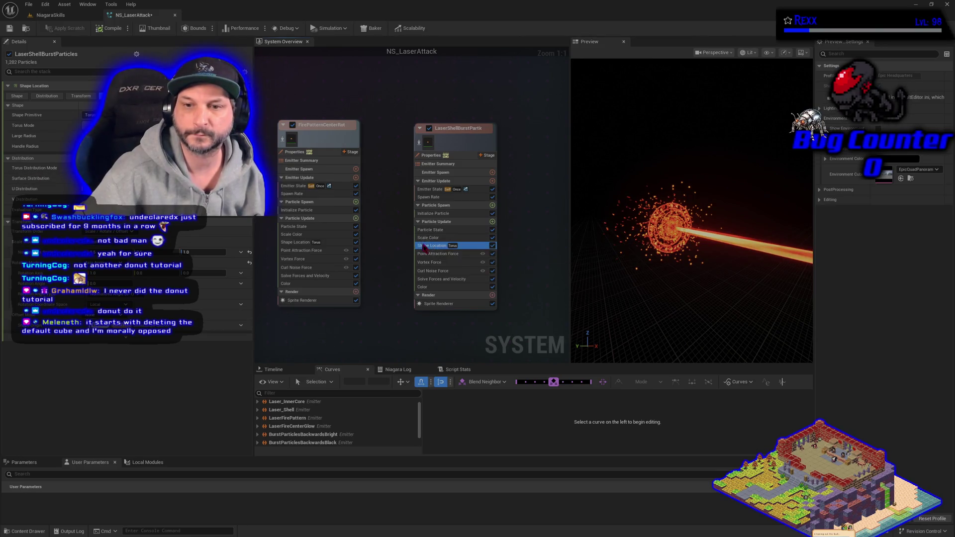
{"action": "left_click", "coordinate": [89, 115]}
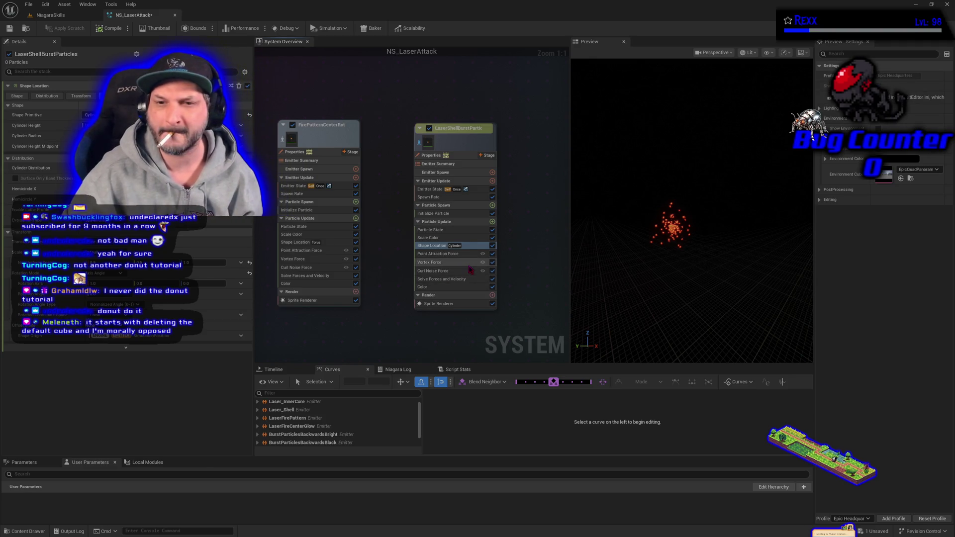
{"action": "left_click", "coordinate": [449, 262]}
Delete the Vortex Force and Point Attraction Force modules and disable Curl Noise Force.
{"action": "key", "text": "Delete"}
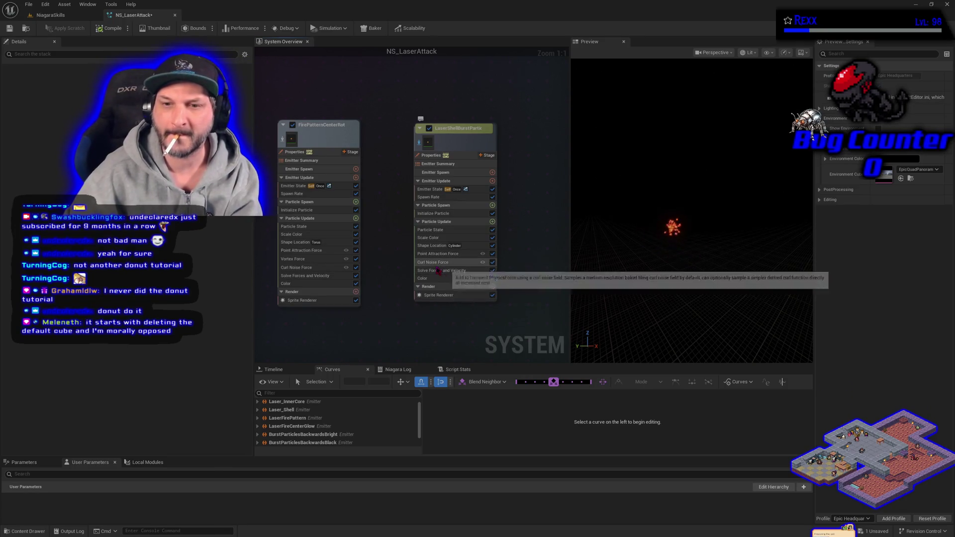
{"action": "left_click", "coordinate": [440, 255]}
{"action": "key", "text": "Delete"}
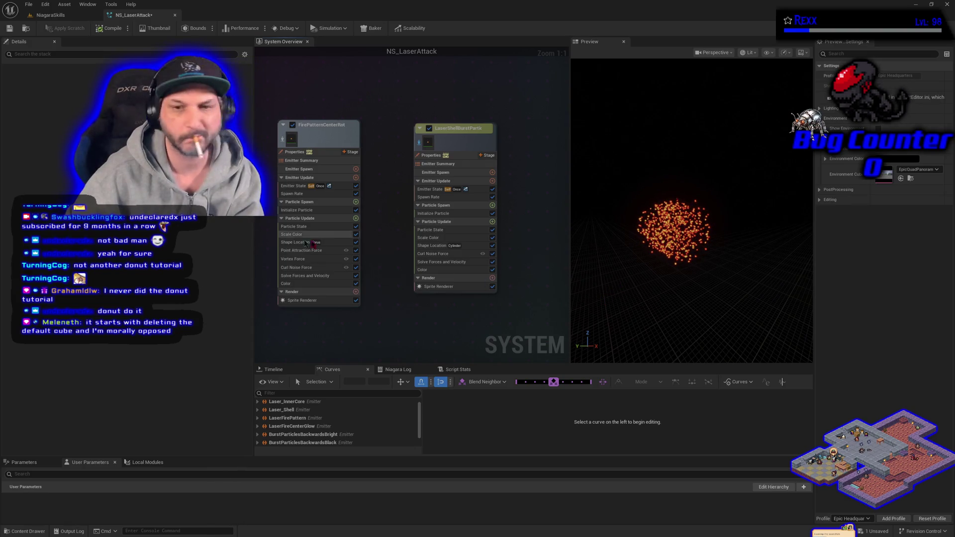
{"action": "left_click", "coordinate": [492, 254]}
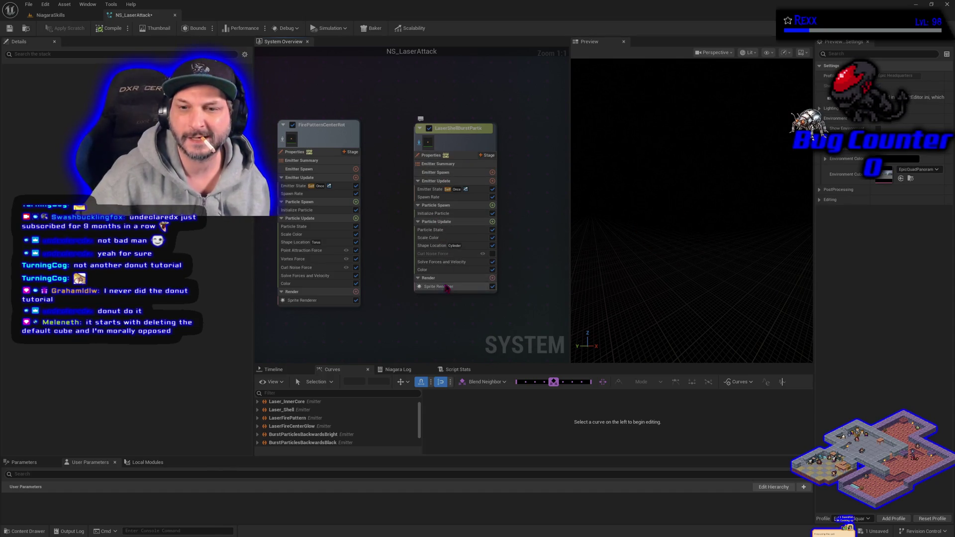
{"action": "left_click", "coordinate": [438, 245]}
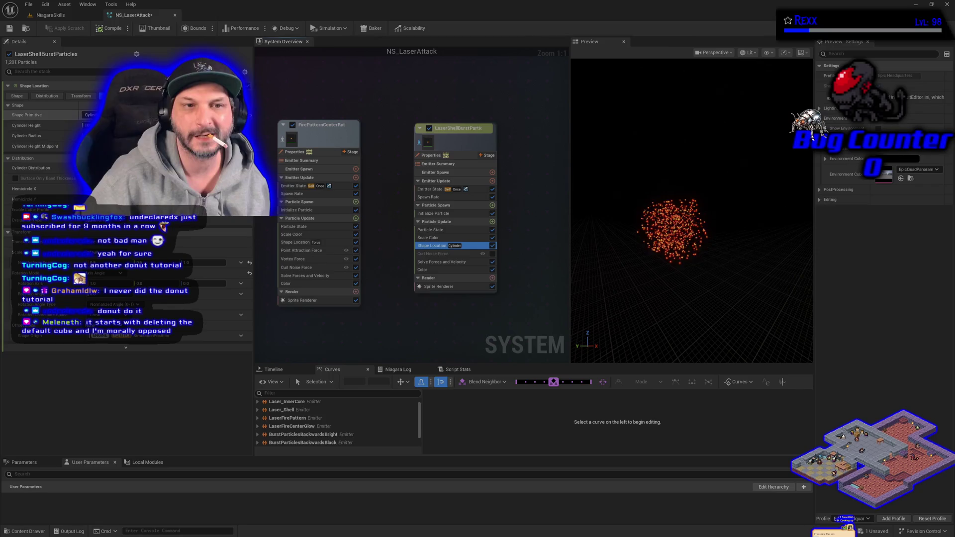
Lengthen the cylinder height, show all emitters again, and enable Initialize Particle Position Offset.
{"action": "left_click", "coordinate": [88, 126]}
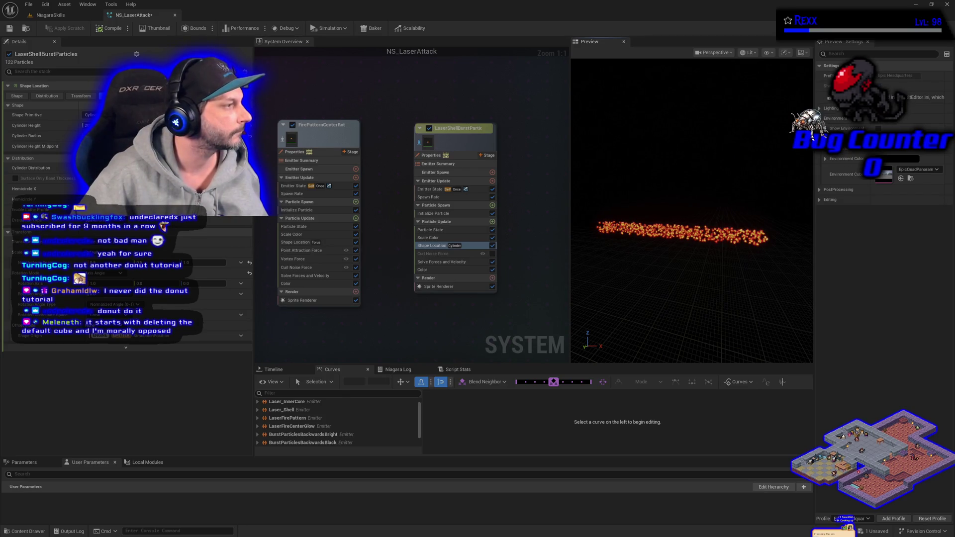
{"action": "left_click", "coordinate": [420, 143]}
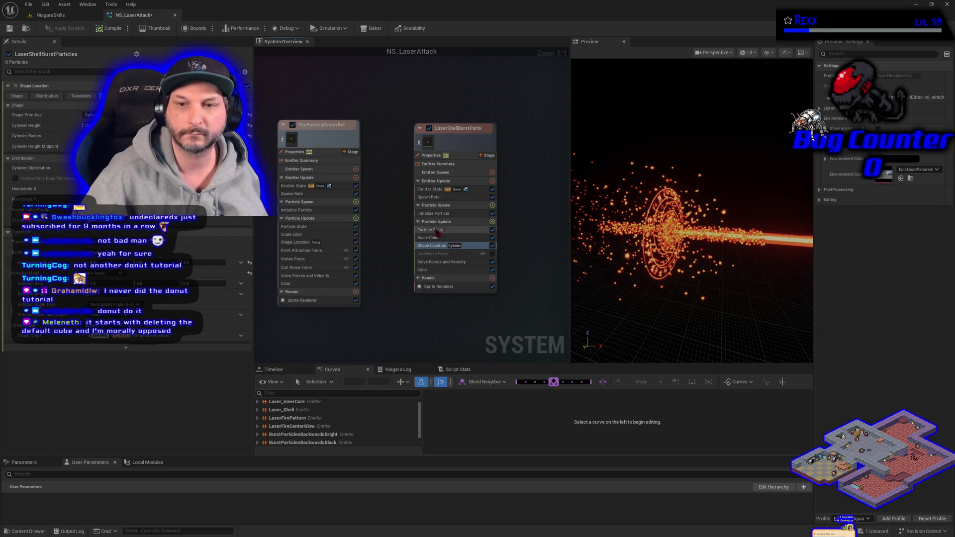
{"action": "left_click", "coordinate": [437, 213]}
{"action": "left_click", "coordinate": [21, 177]}
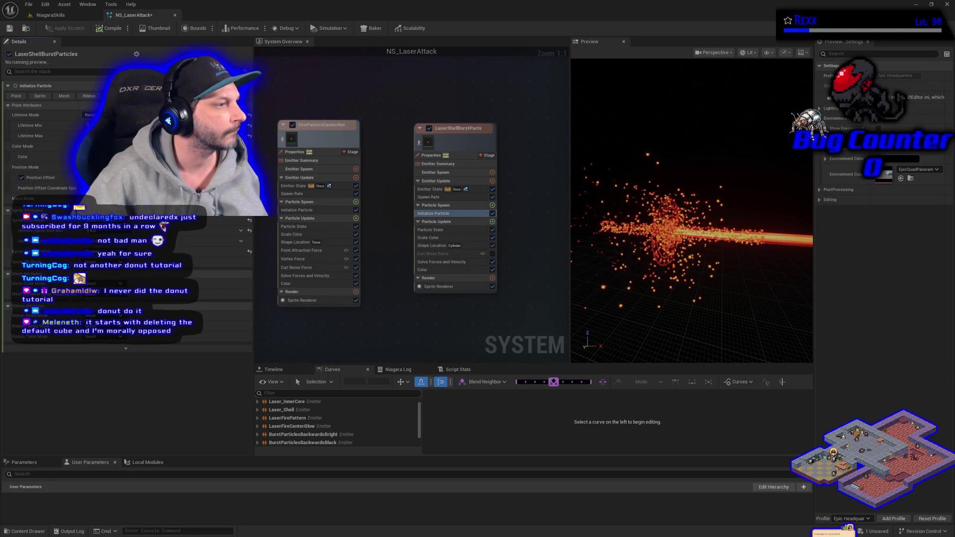
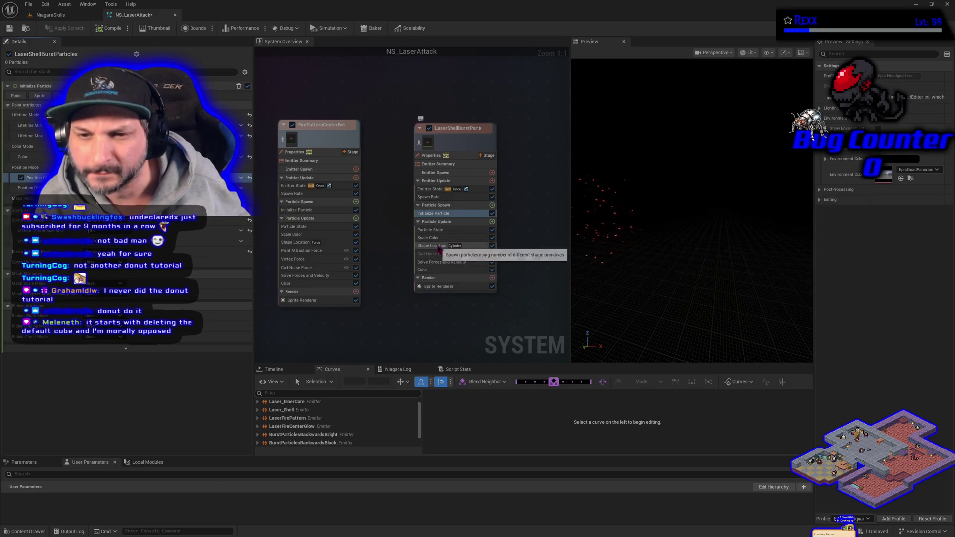
Move Shape Location above Scale Color in Particle Update and disable Scale Color.
{"action": "left_click", "coordinate": [439, 246]}
{"action": "left_click_drag", "start_coordinate": [439, 246], "coordinate": [440, 237]}
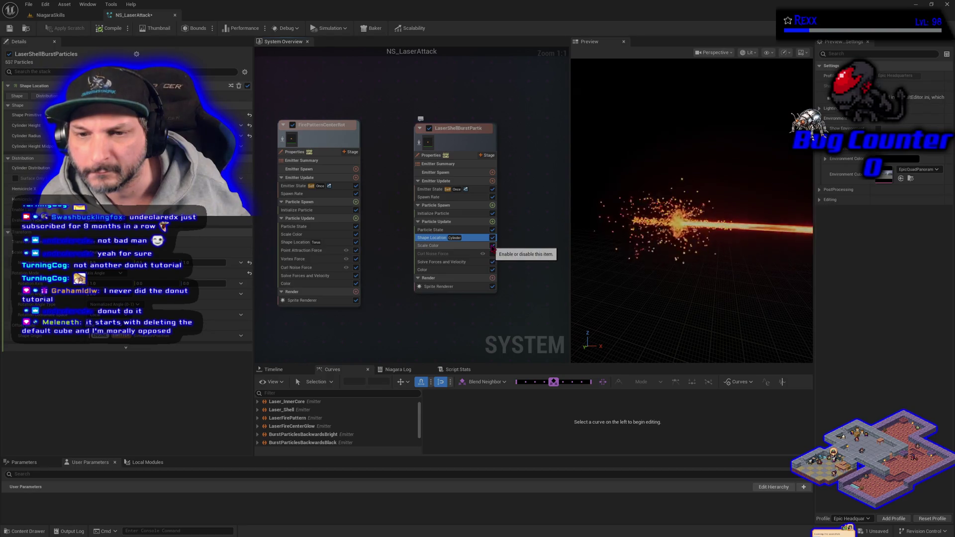
{"action": "left_click", "coordinate": [493, 246]}
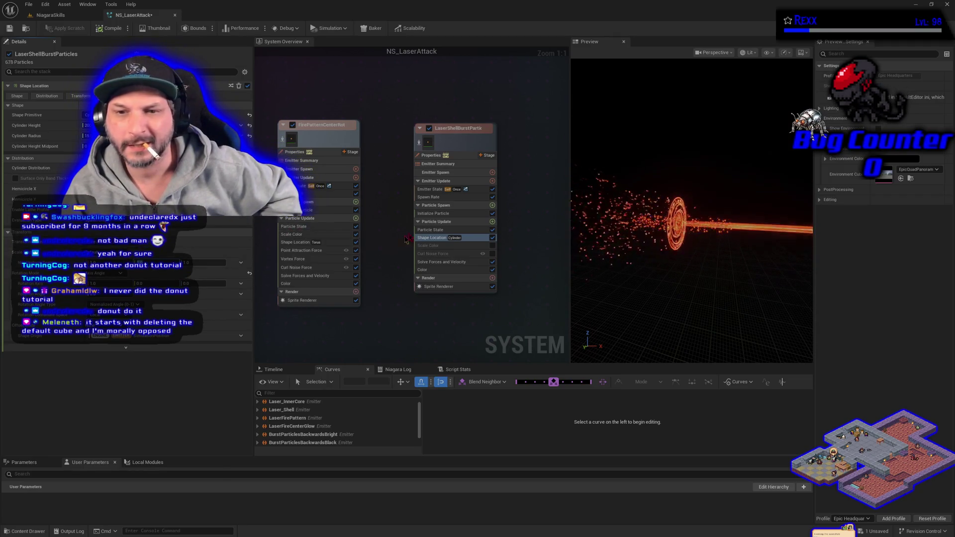
Set Initialize Particle's Position Mode to Simulation Position, leaving Position Offset enabled.
{"action": "left_click", "coordinate": [433, 213]}
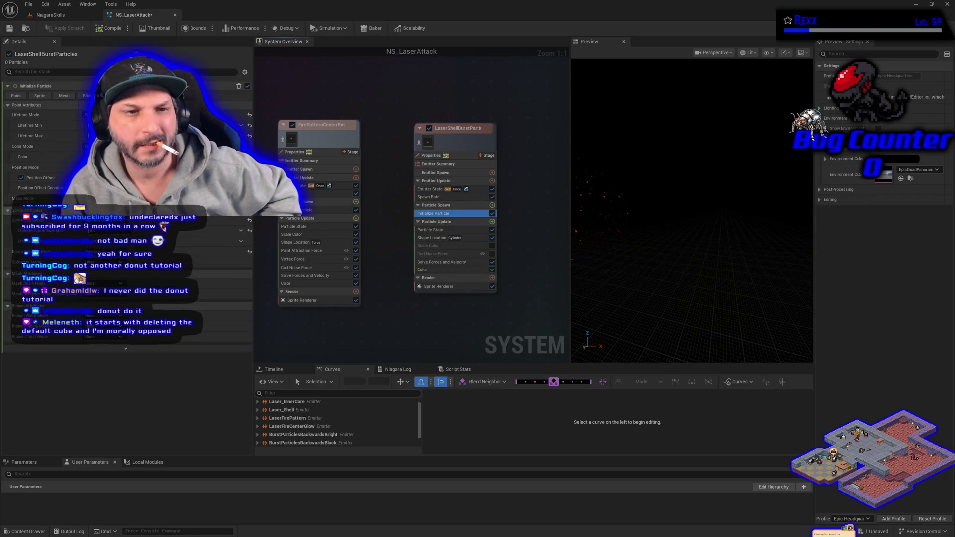
{"action": "left_click", "coordinate": [21, 177]}
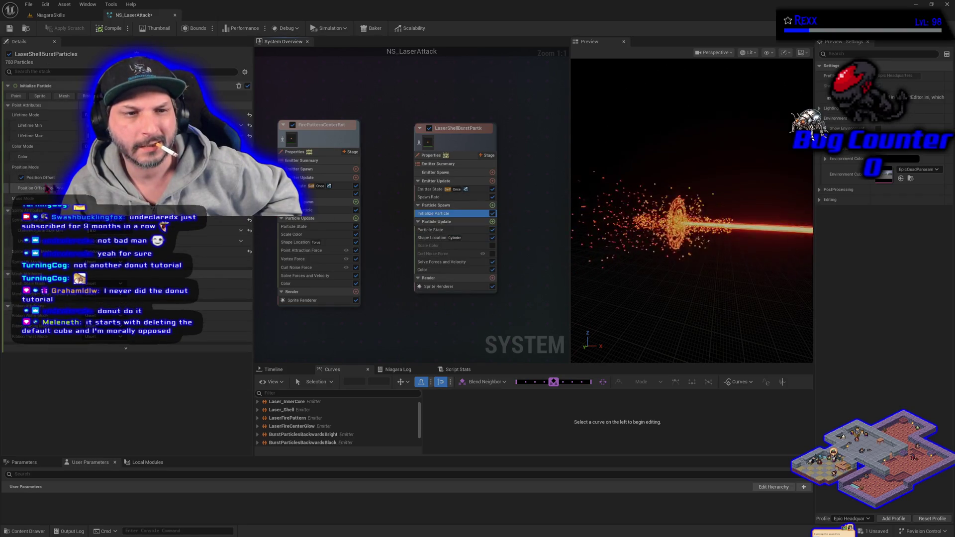
{"action": "left_click", "coordinate": [21, 178]}
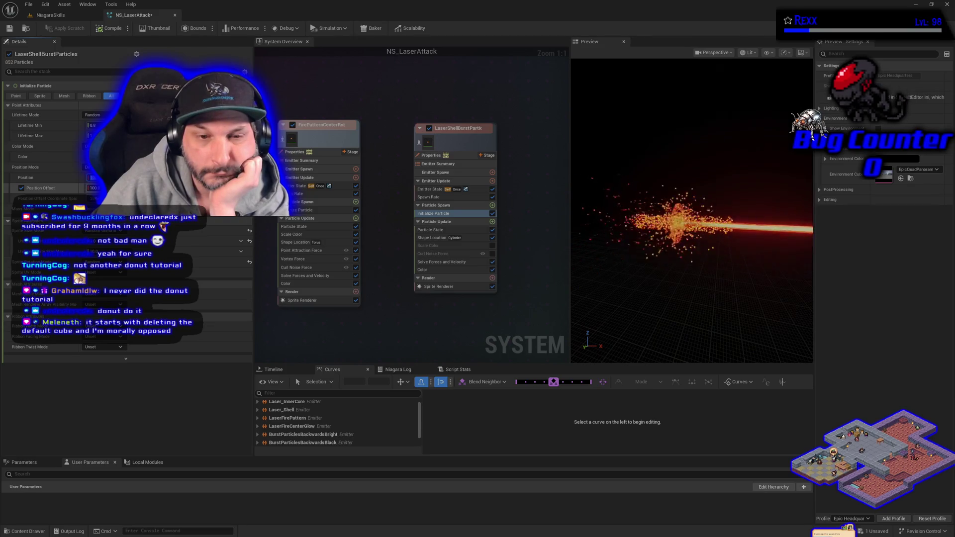
{"action": "left_click", "coordinate": [92, 178]}
{"action": "left_click", "coordinate": [95, 194]}
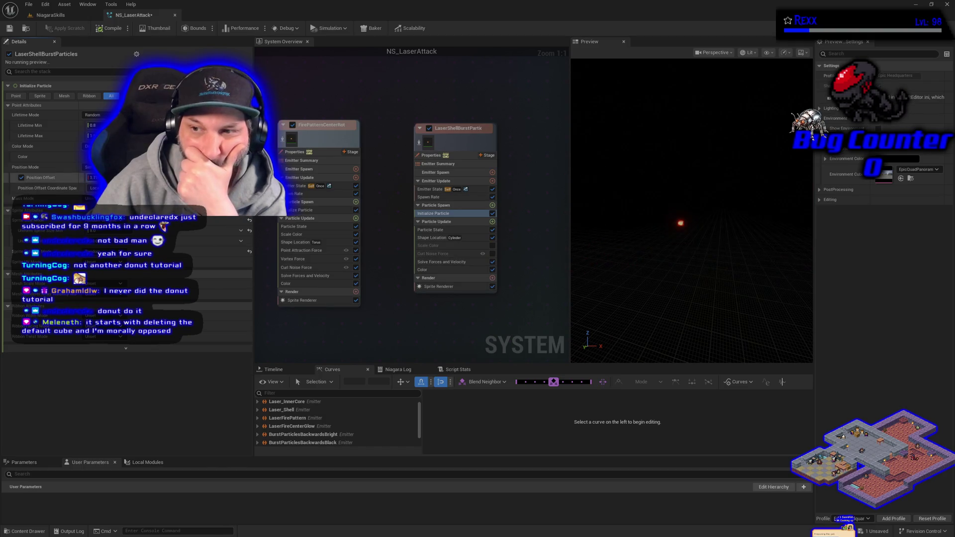
Raise the burst particles' Position Offset to about 540 and bring up Particle Spawn's module list.
{"action": "left_click_drag", "start_coordinate": [92, 178], "coordinate": [124, 178]}
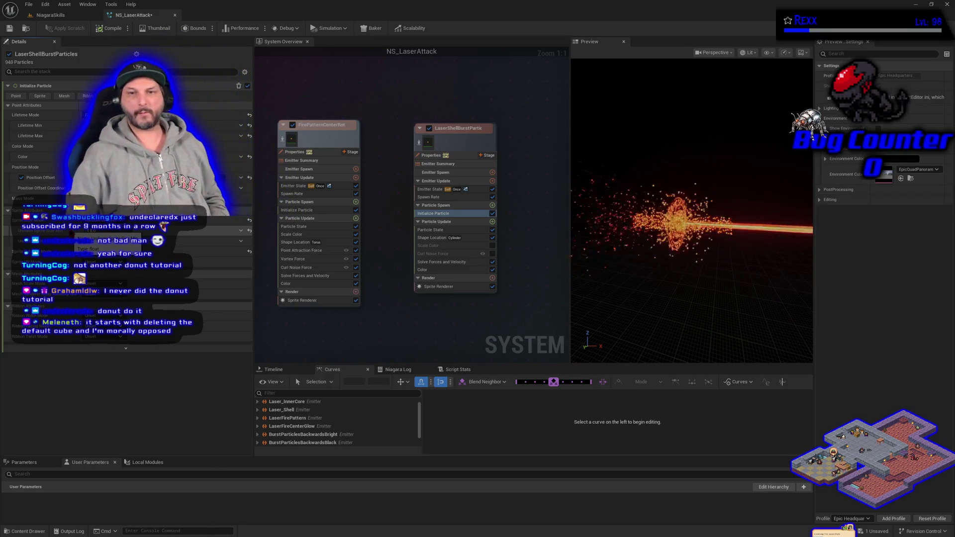
{"action": "left_click", "coordinate": [436, 242]}
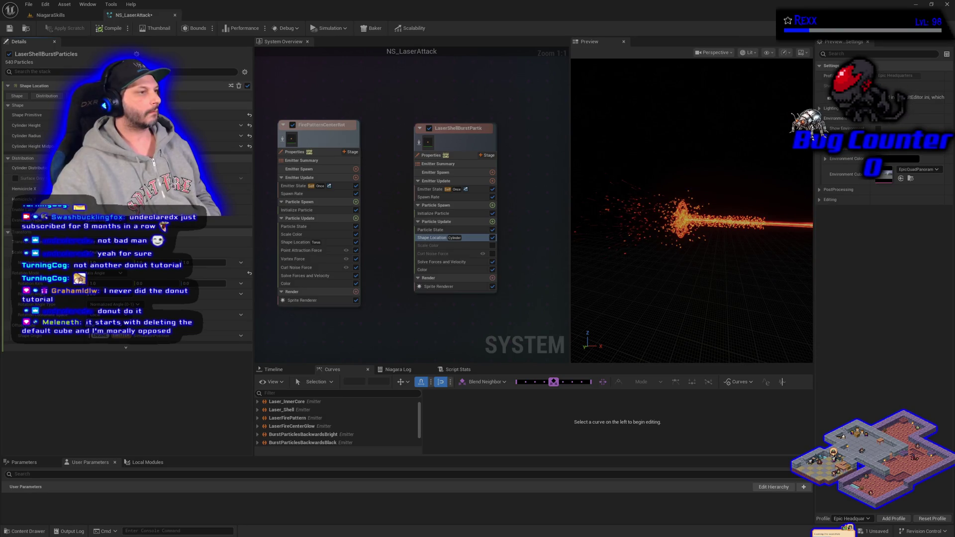
{"action": "left_click", "coordinate": [493, 206]}
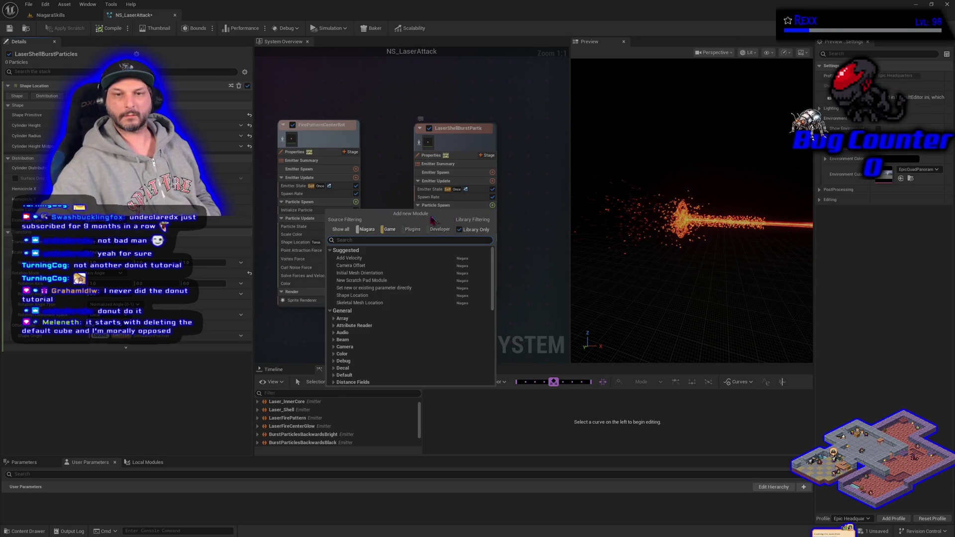
Add an In Cone Add Velocity module at spawn with a random Minimum–Maximum speed.
{"action": "left_click", "coordinate": [370, 261]}
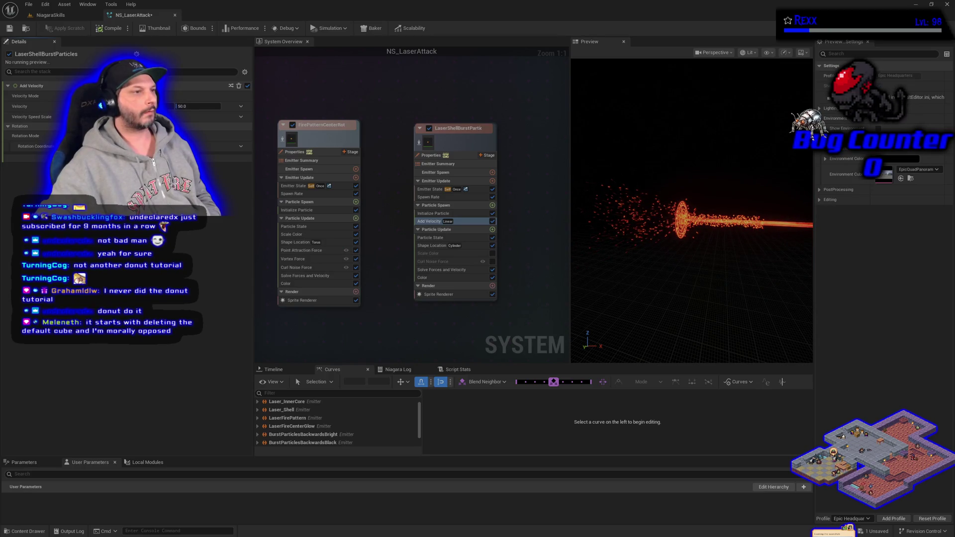
{"action": "left_click", "coordinate": [209, 96]}
{"action": "left_click", "coordinate": [209, 126]}
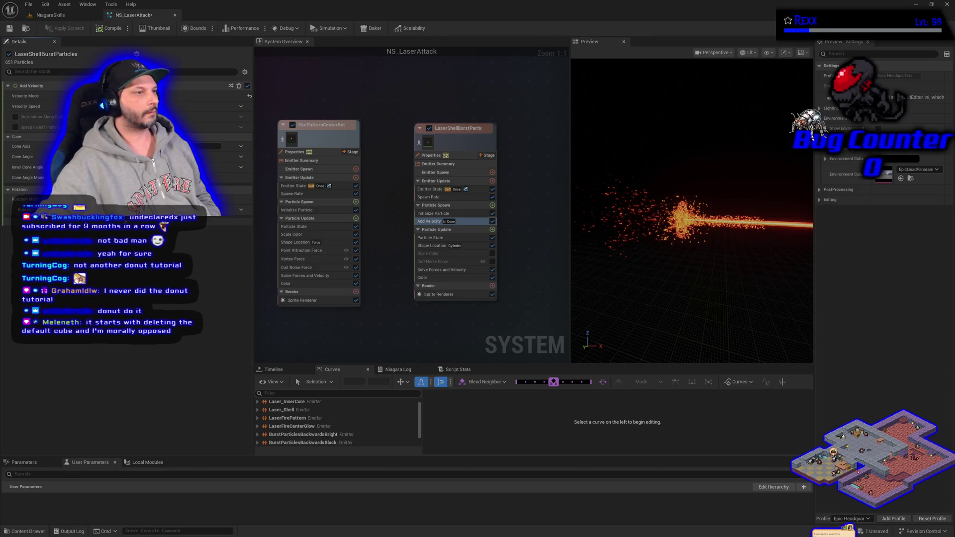
{"action": "left_click", "coordinate": [241, 107]}
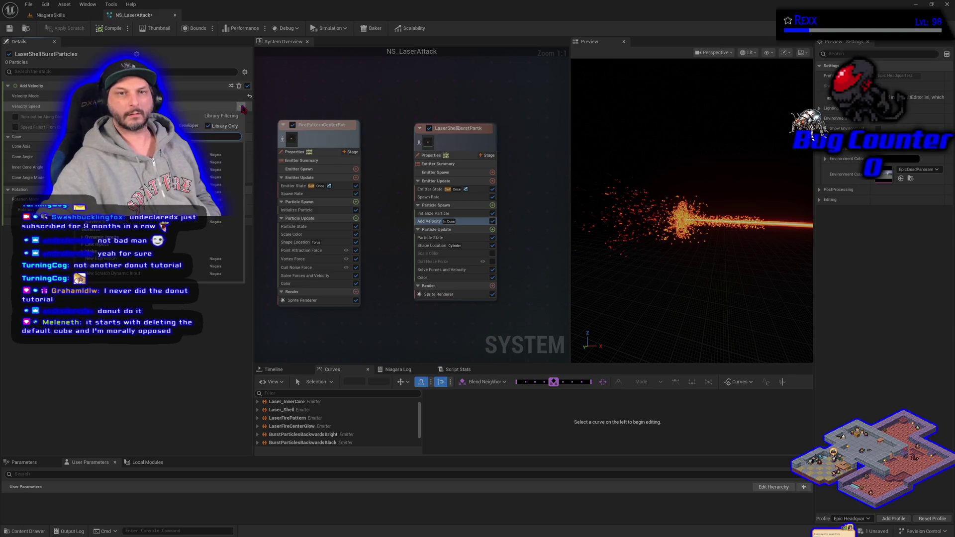
{"action": "left_click", "coordinate": [149, 155]}
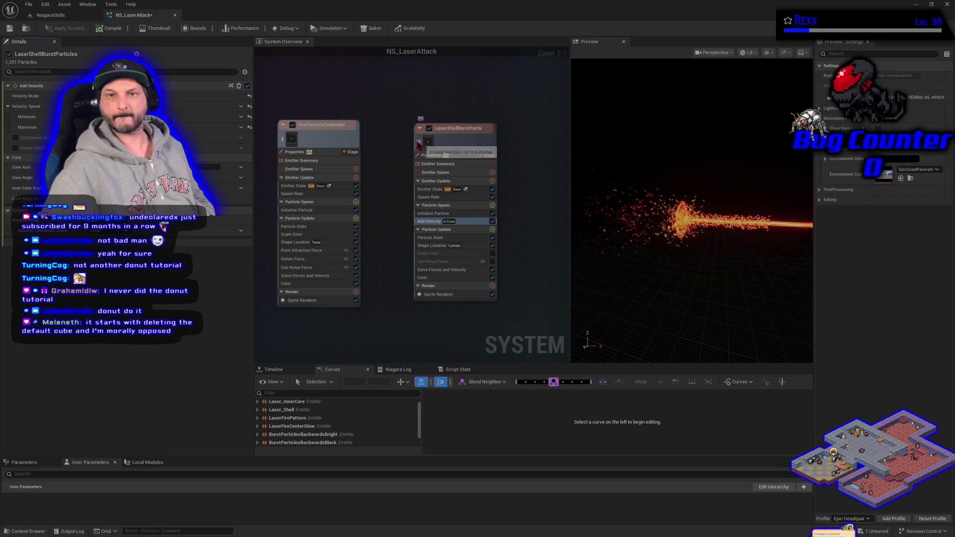
Toggle emitter isolation in the preview off again and re-enable Curl Noise Force.
{"action": "left_click", "coordinate": [418, 143]}
{"action": "left_click", "coordinate": [419, 143]}
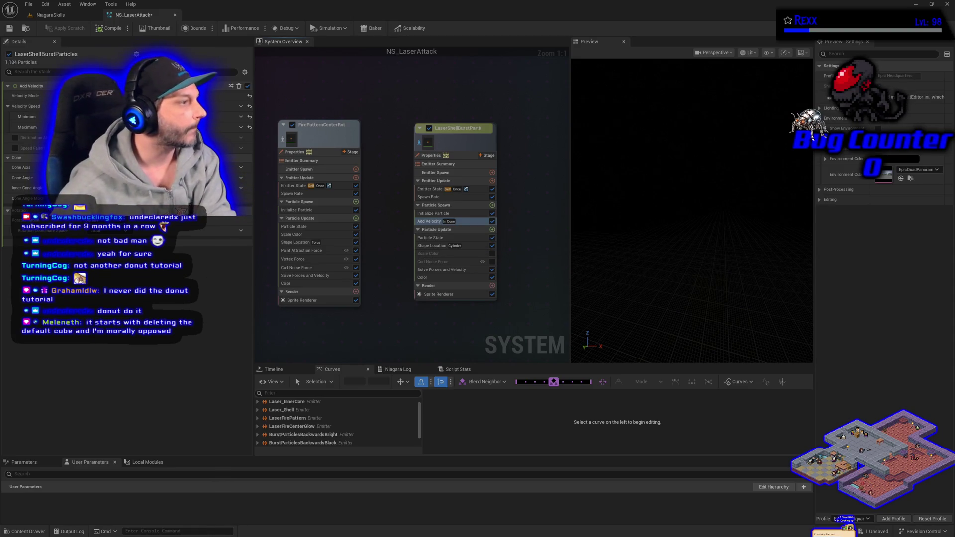
{"action": "left_click", "coordinate": [492, 262]}
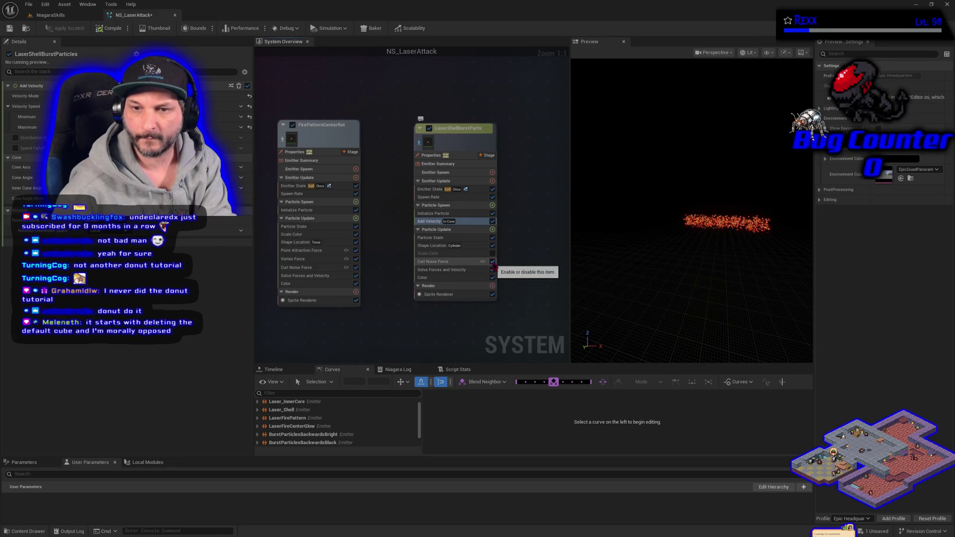
Add a Drag module to the burst particles' Particle Update and review Curl Noise Force.
{"action": "left_click", "coordinate": [492, 230]}
{"action": "type", "text": "scale"}
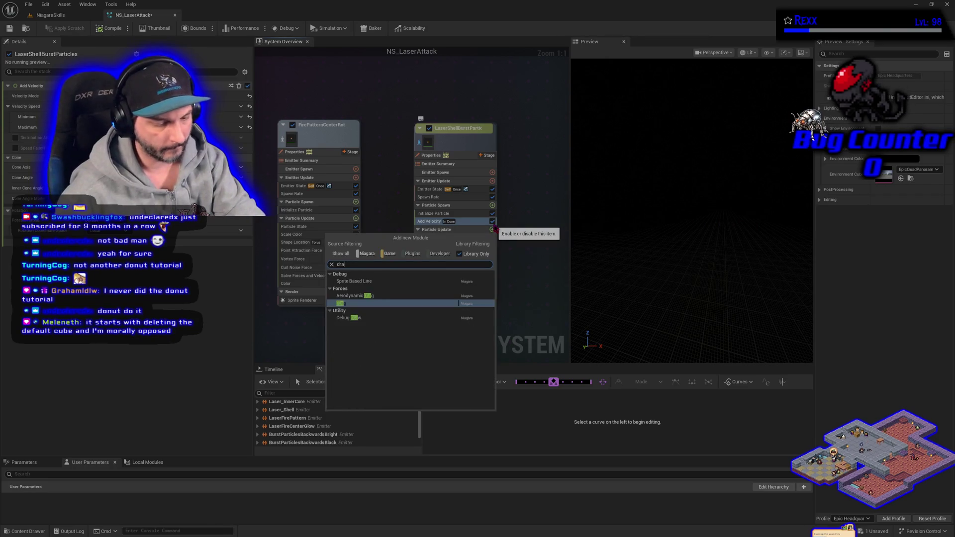
{"action": "left_click", "coordinate": [357, 293]}
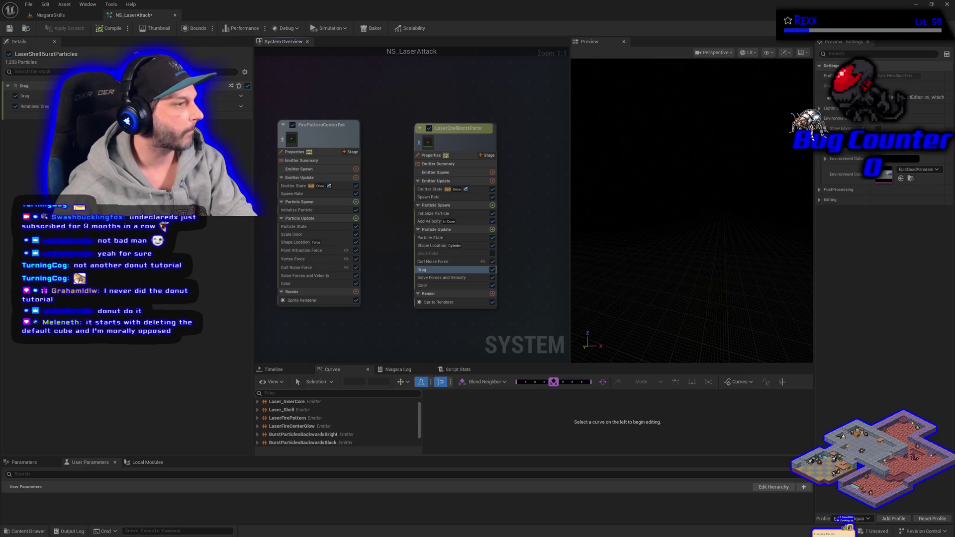
{"action": "left_click", "coordinate": [440, 263]}
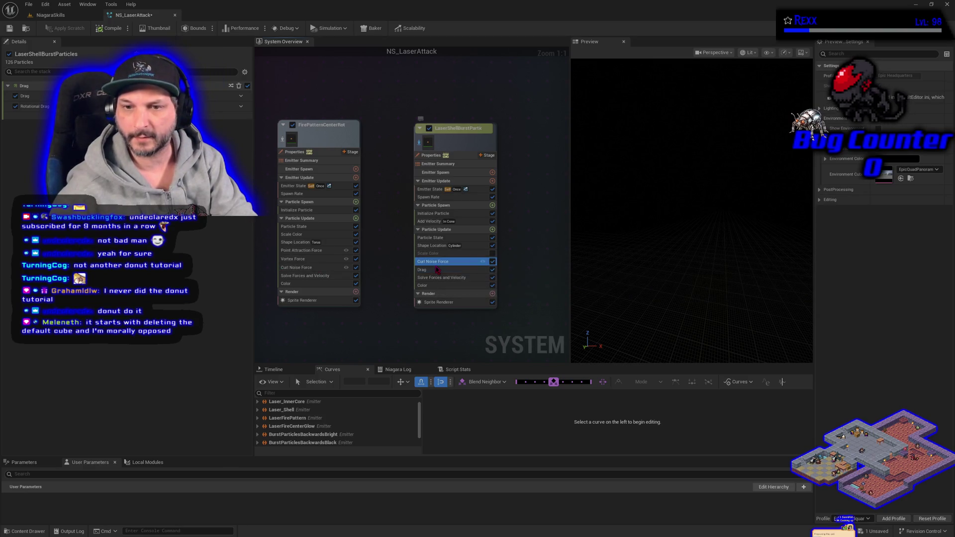
Review Shape Location and Add Velocity's Velocity Mode, then move Curl Noise Force below Drag.
{"action": "left_click", "coordinate": [434, 246]}
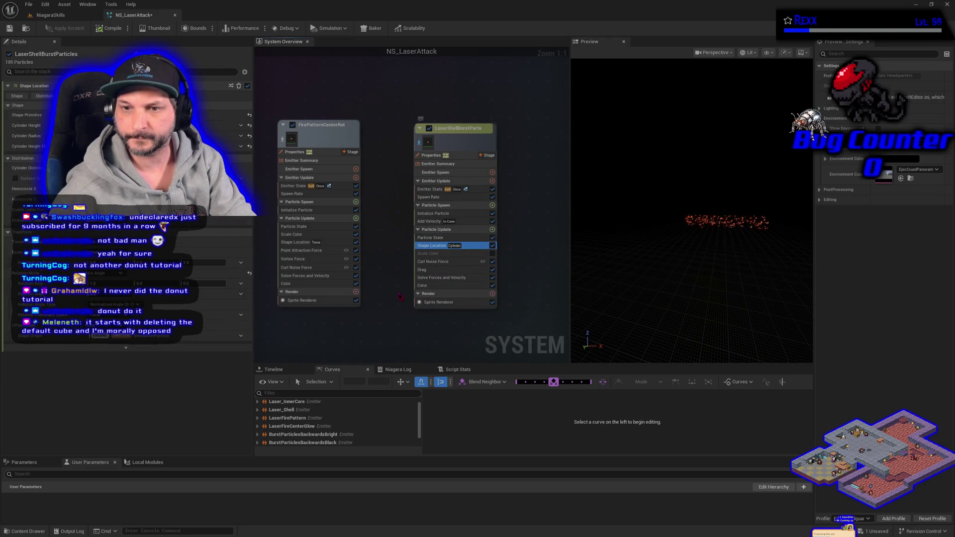
{"action": "left_click", "coordinate": [428, 222]}
{"action": "type", "text": "Velocity Mo"}
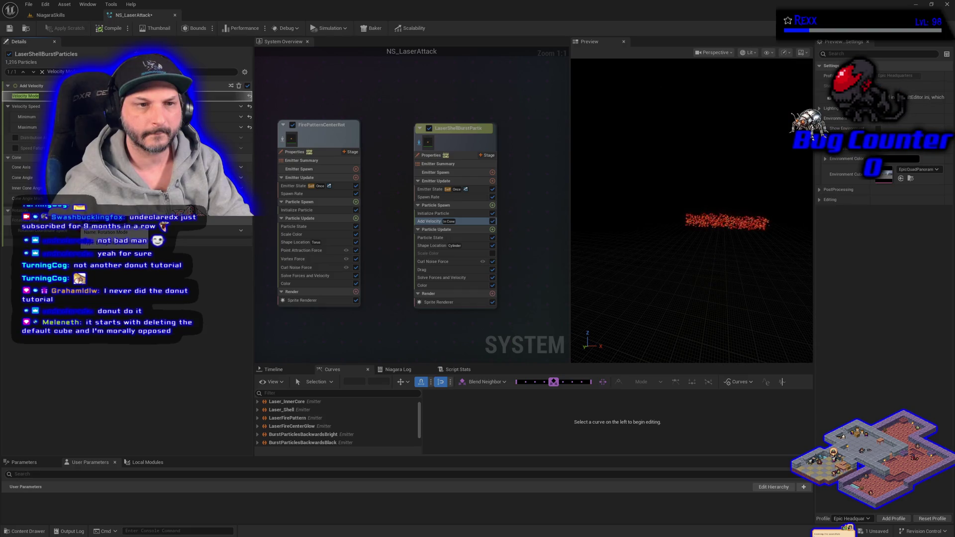
{"action": "left_click", "coordinate": [450, 246]}
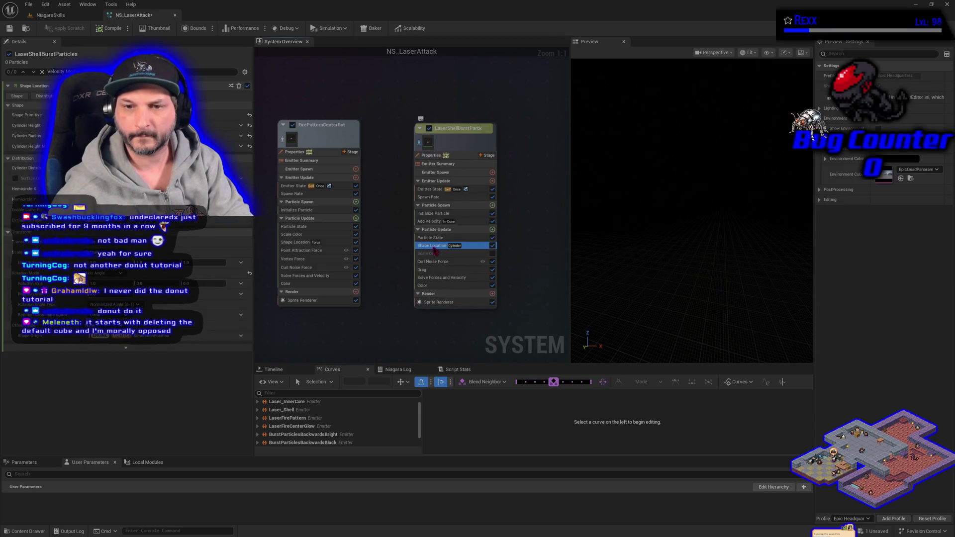
{"action": "left_click_drag", "start_coordinate": [434, 261], "coordinate": [431, 292]}
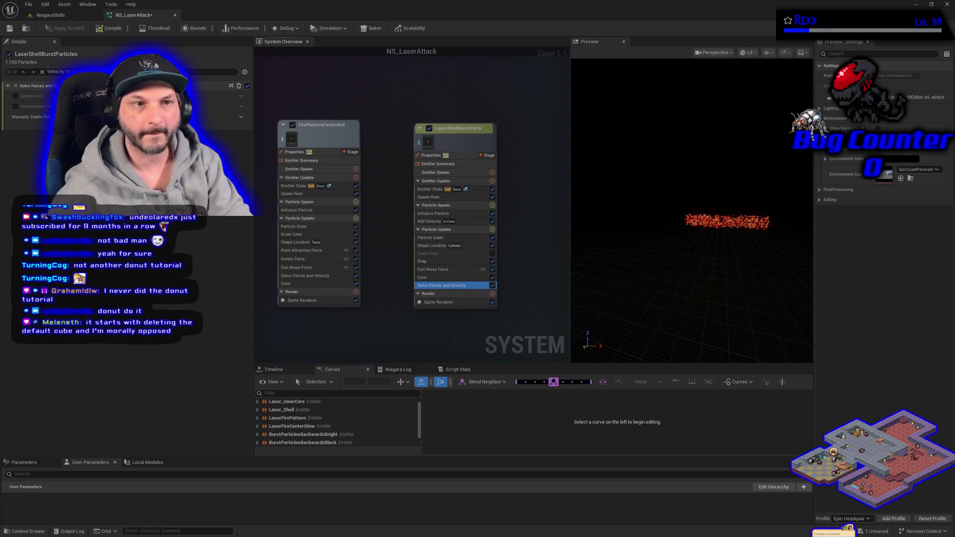
Try the Solve Forces speed limit and an Add Velocity minimum speed edit, reverting both.
{"action": "left_click", "coordinate": [15, 96]}
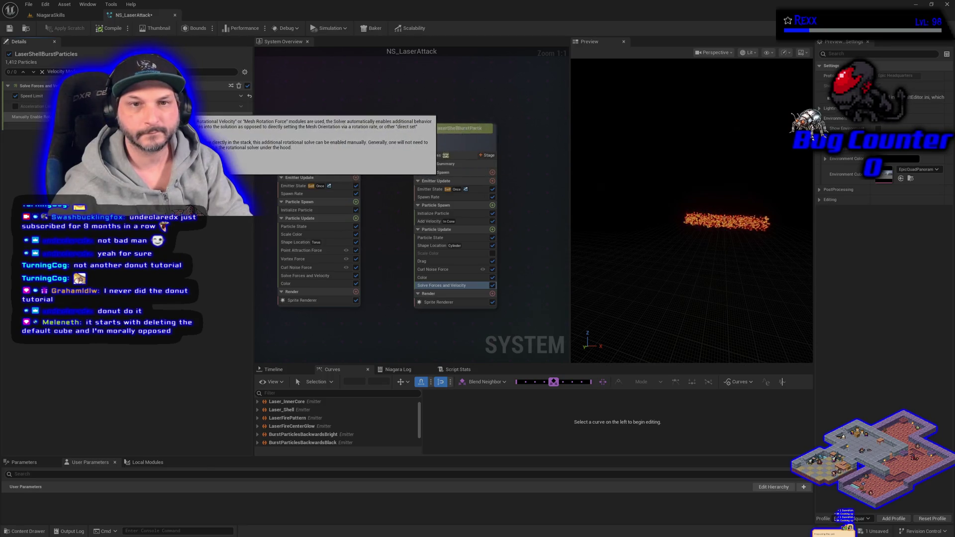
{"action": "left_click", "coordinate": [250, 97]}
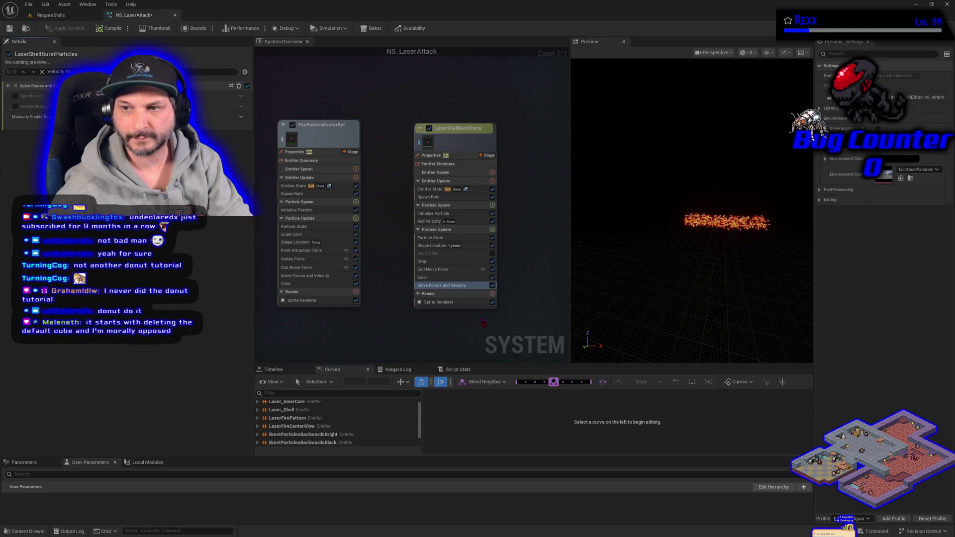
{"action": "left_click", "coordinate": [438, 222]}
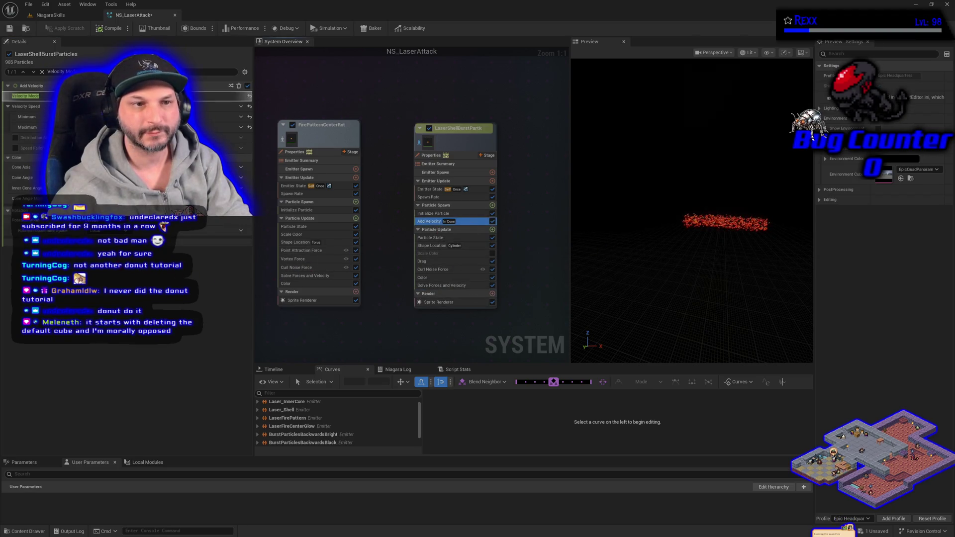
{"action": "left_click", "coordinate": [27, 117]}
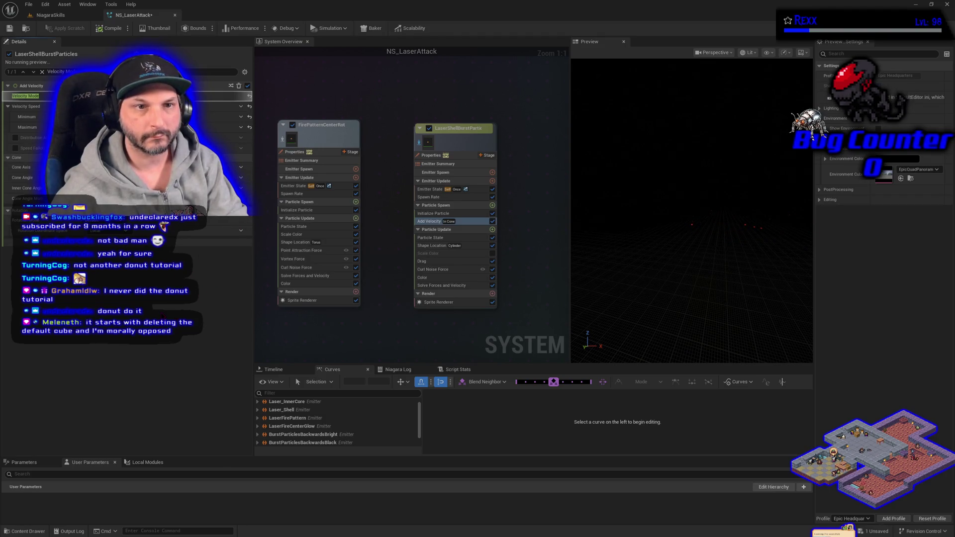
{"action": "key", "text": "ctrl+z"}
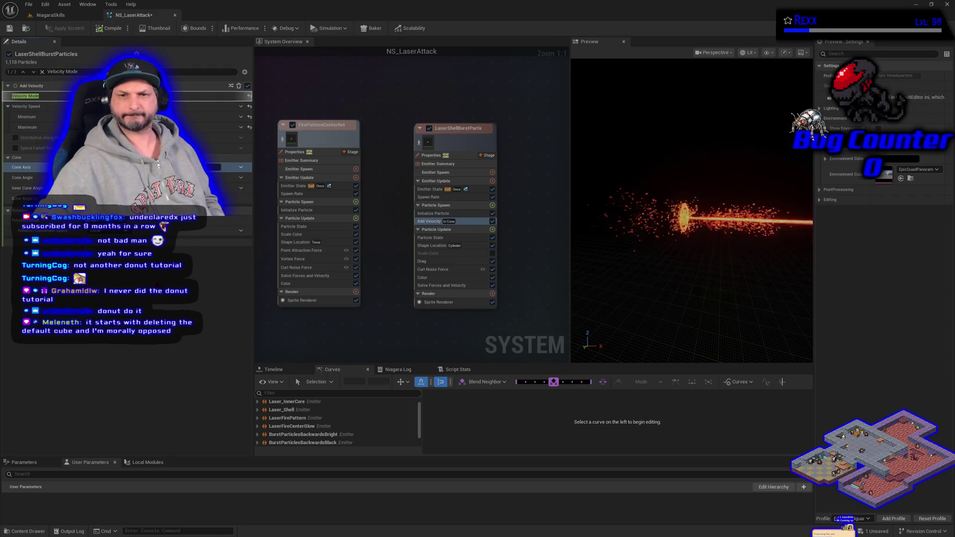
{"action": "left_click", "coordinate": [432, 246]}
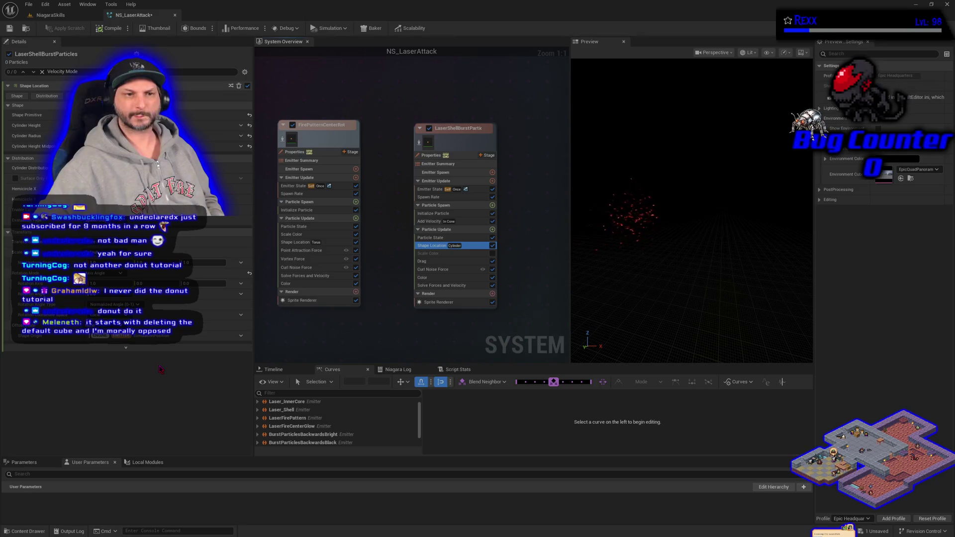
Change a cylinder Shape Location value, then review the Curl Noise Force settings.
{"action": "left_click", "coordinate": [122, 285]}
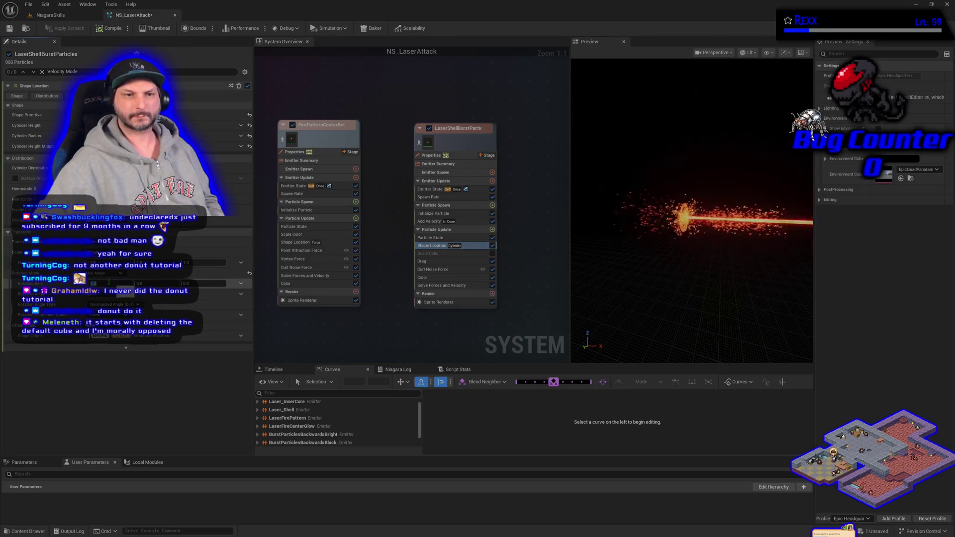
{"action": "key", "text": "Return"}
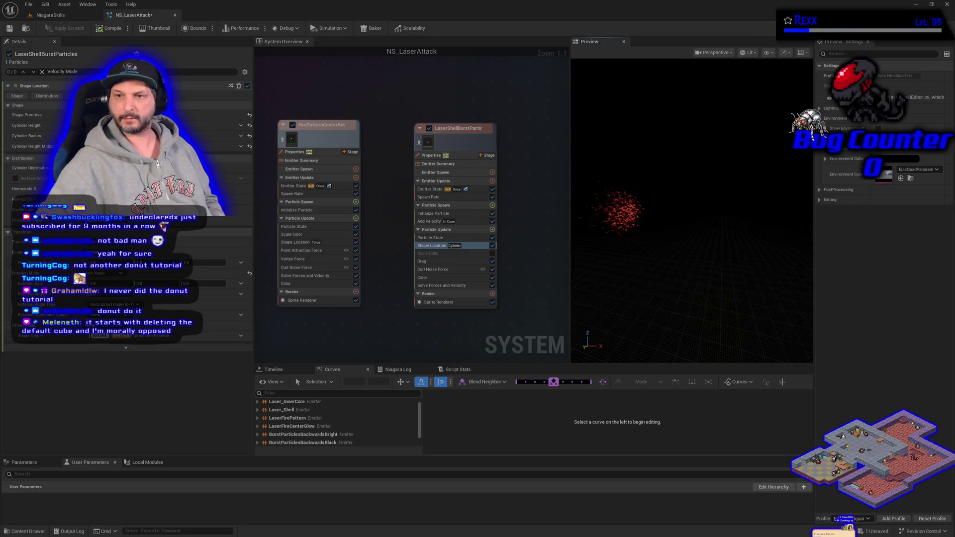
{"action": "left_click", "coordinate": [458, 269]}
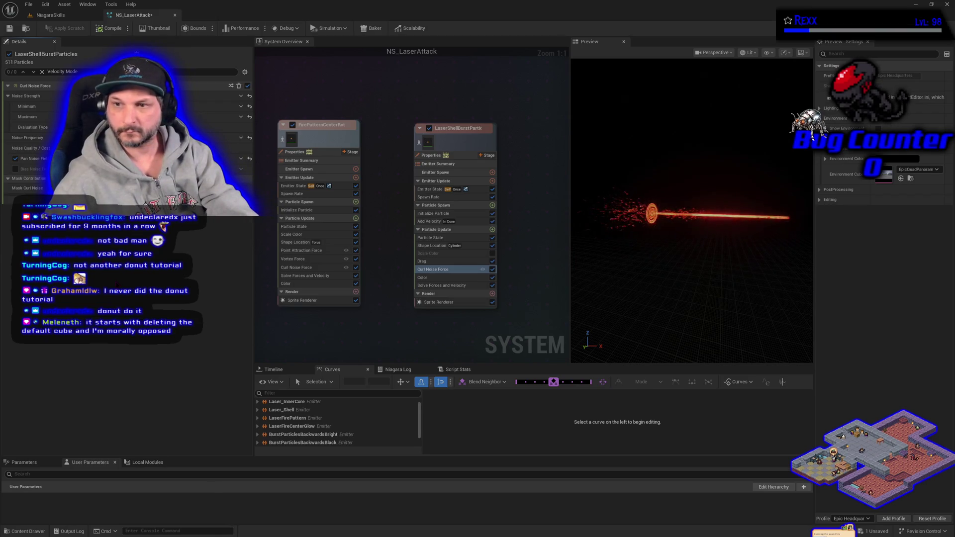
Undo the last two value edits and save NS_LaserAttack.
{"action": "key", "text": "ctrl+z"}
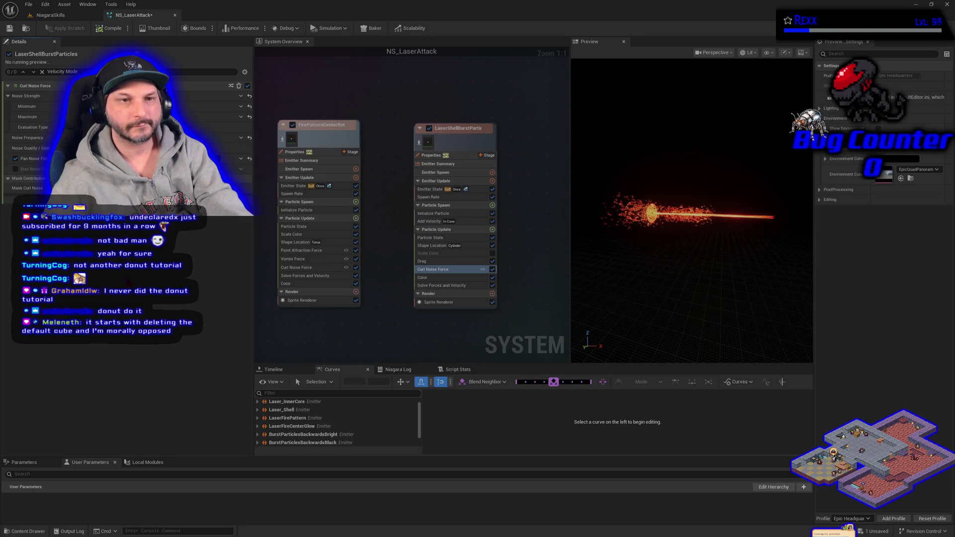
{"action": "key", "text": "ctrl+z"}
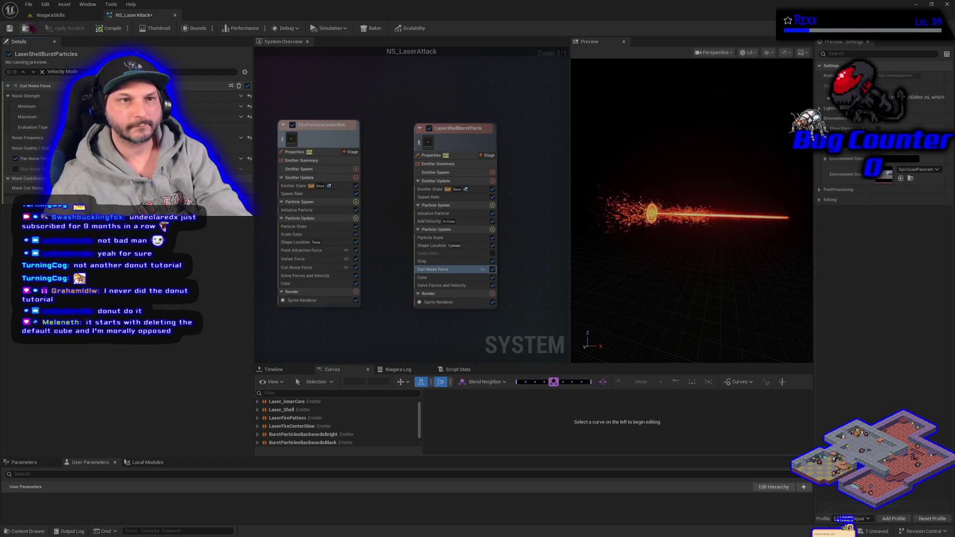
{"action": "left_click", "coordinate": [10, 28]}
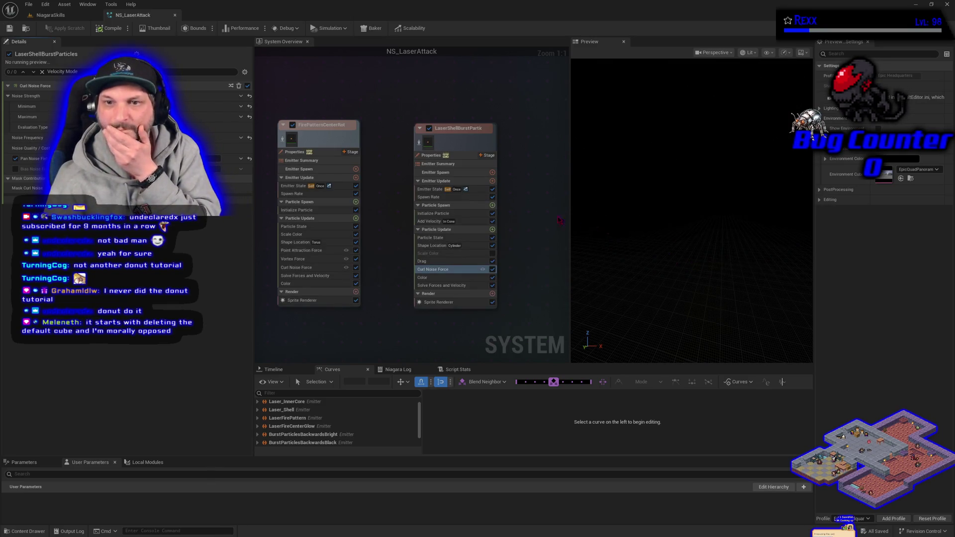
Isolate LaserShellBurstParticles, review Drag, Curl Noise Force and Add Velocity, then disable Drag.
{"action": "left_click", "coordinate": [419, 143]}
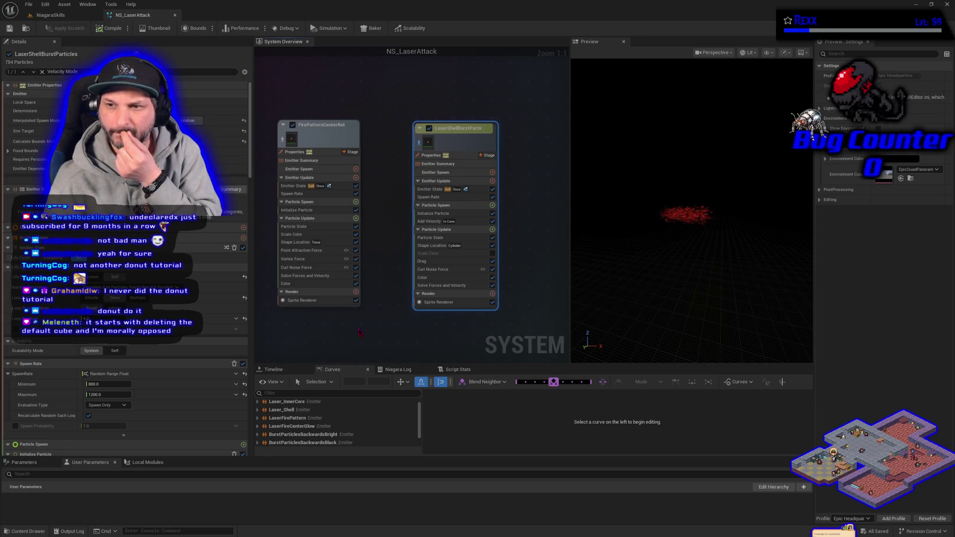
{"action": "left_click", "coordinate": [440, 262]}
{"action": "left_click", "coordinate": [442, 269]}
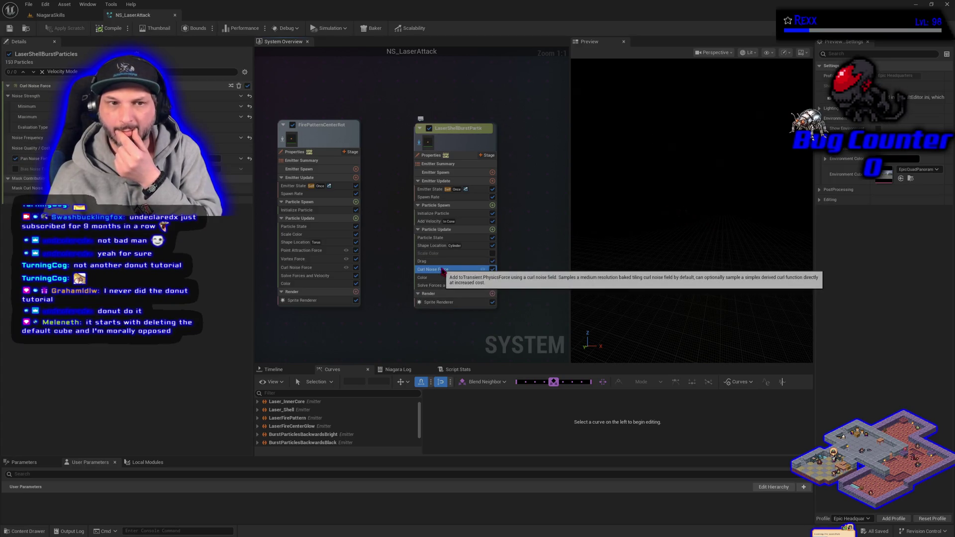
{"action": "left_click", "coordinate": [431, 222]}
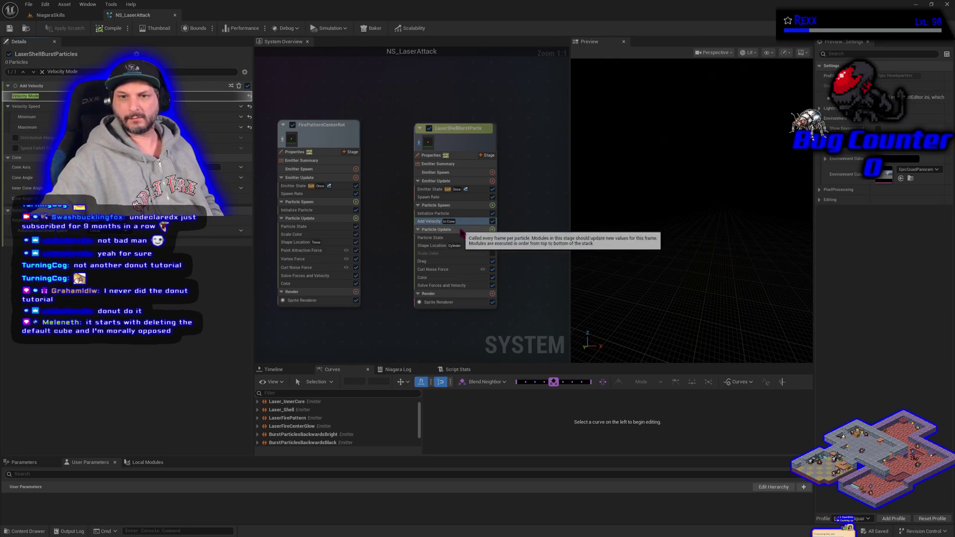
{"action": "left_click", "coordinate": [492, 261]}
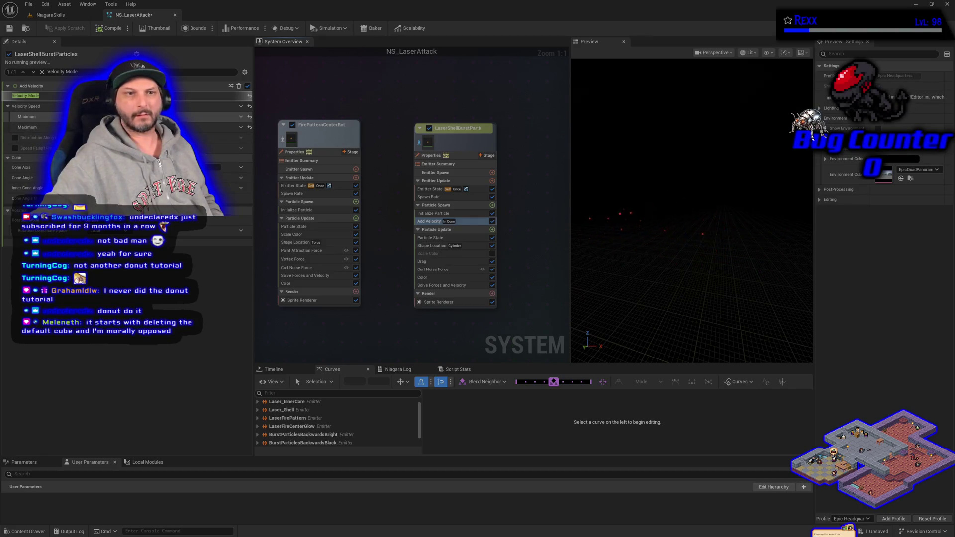
Toggle Curl Noise Force off and on to compare, then move Drag below Curl Noise Force.
{"action": "left_click", "coordinate": [438, 261]}
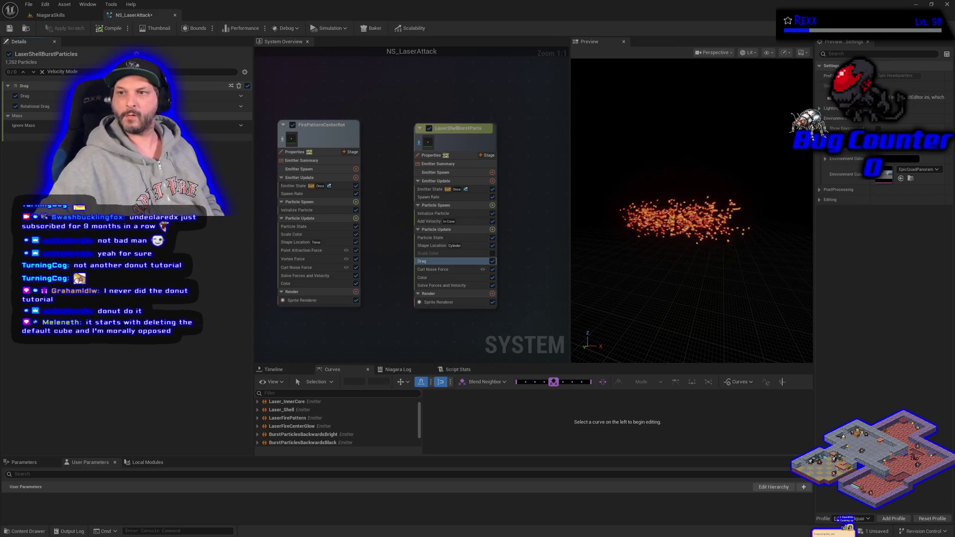
{"action": "left_click", "coordinate": [435, 270]}
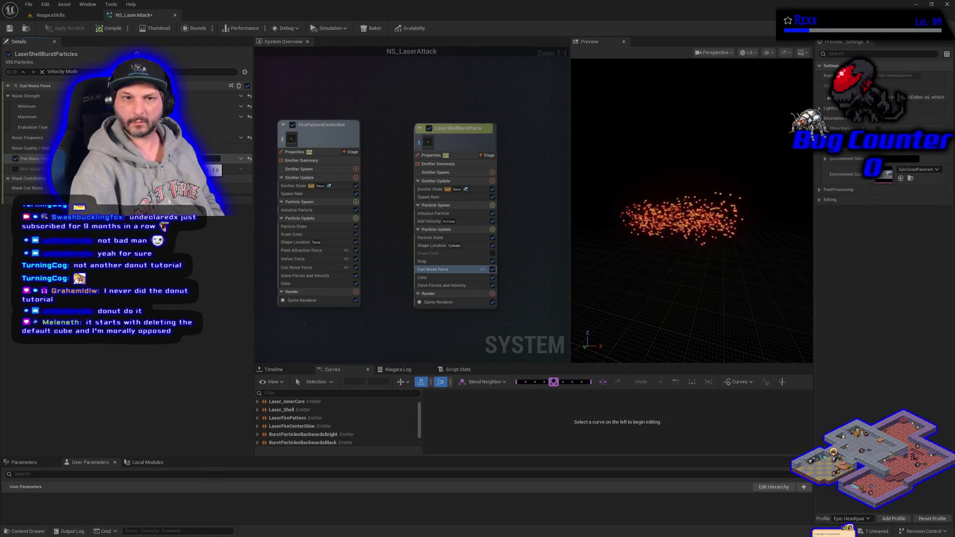
{"action": "left_click", "coordinate": [29, 158]}
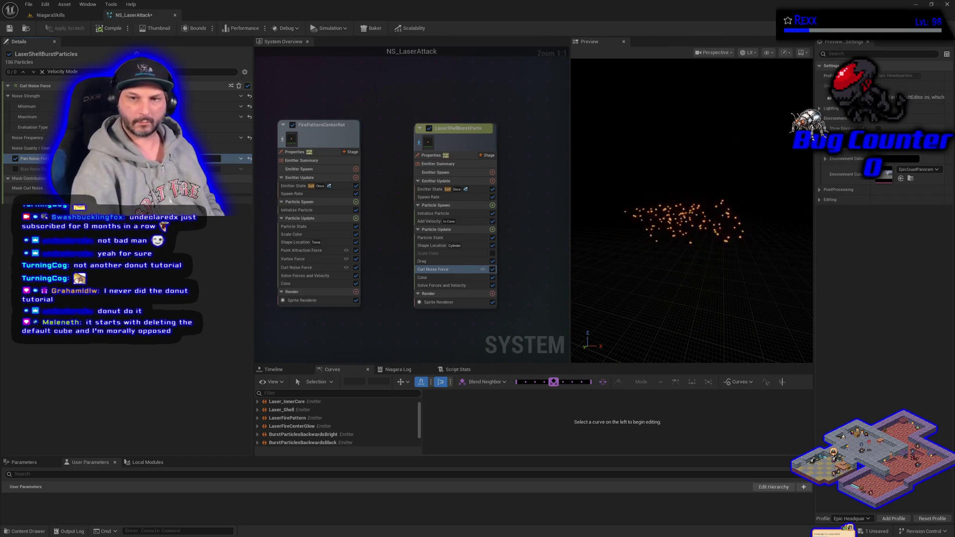
{"action": "left_click", "coordinate": [492, 269]}
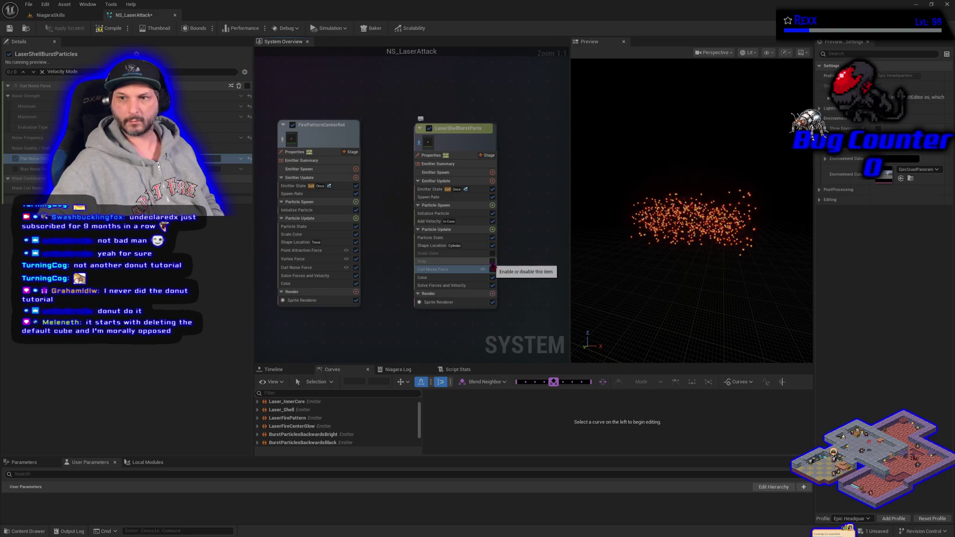
{"action": "left_click", "coordinate": [492, 269]}
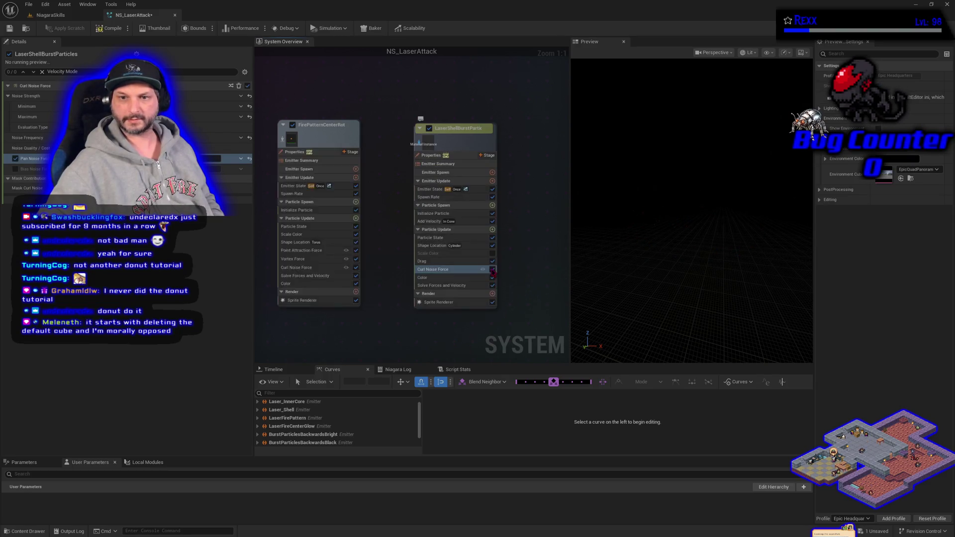
{"action": "left_click_drag", "start_coordinate": [435, 264], "coordinate": [433, 276]}
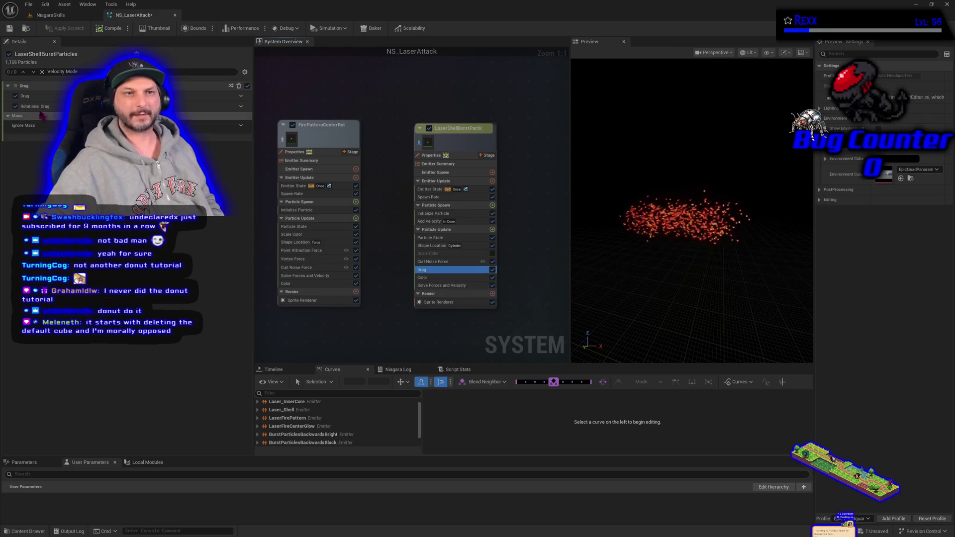
Toggle the Drag module's drag setting off and back on, then re-enable Scale Color.
{"action": "left_click", "coordinate": [15, 96]}
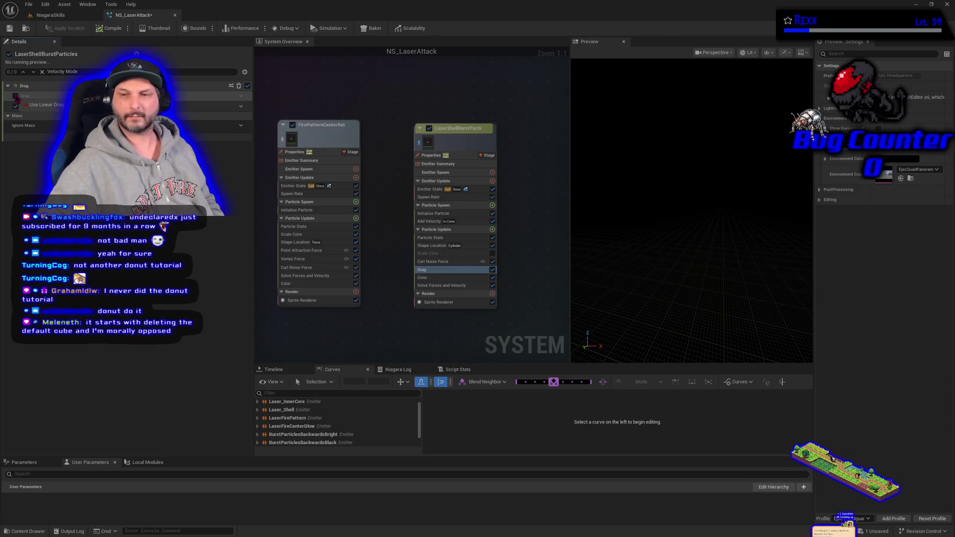
{"action": "left_click", "coordinate": [15, 97]}
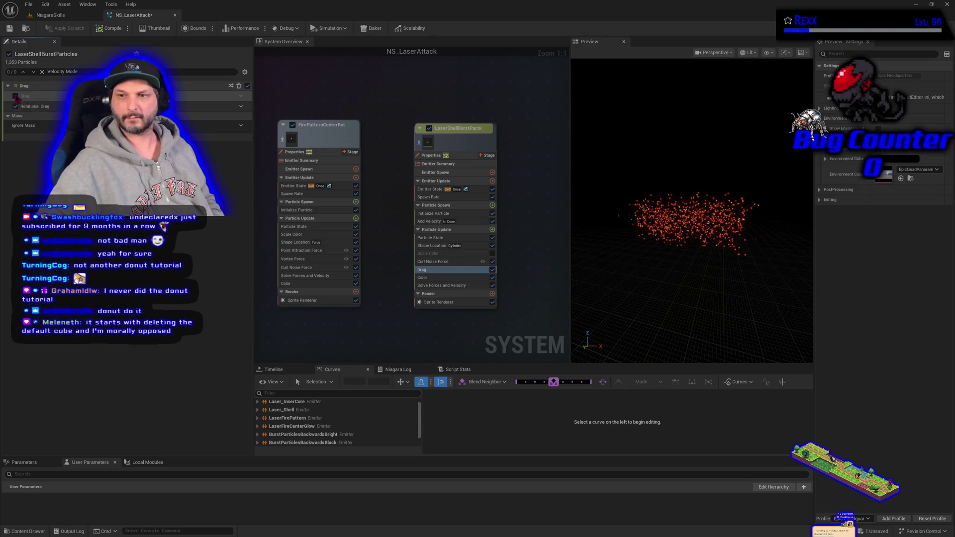
{"action": "left_click", "coordinate": [15, 97]}
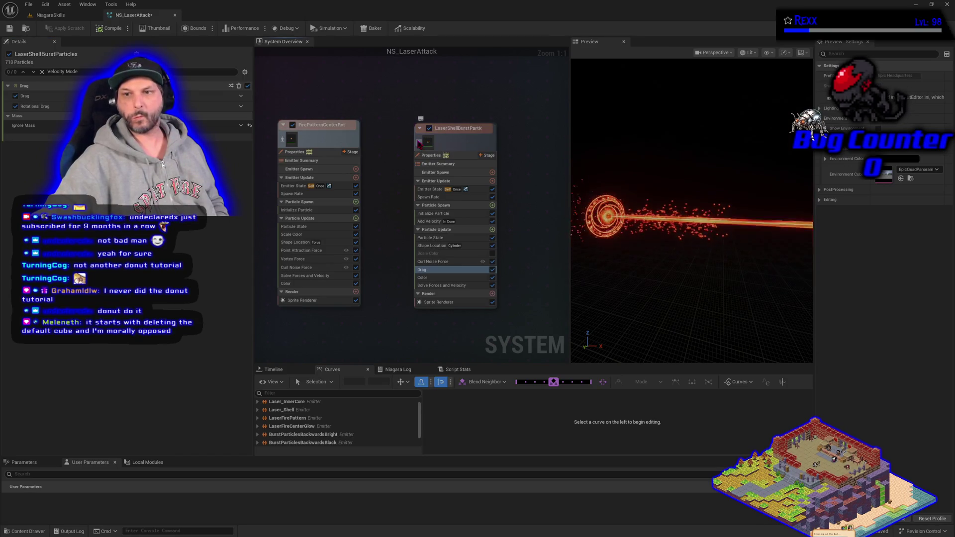
{"action": "left_click", "coordinate": [430, 237]}
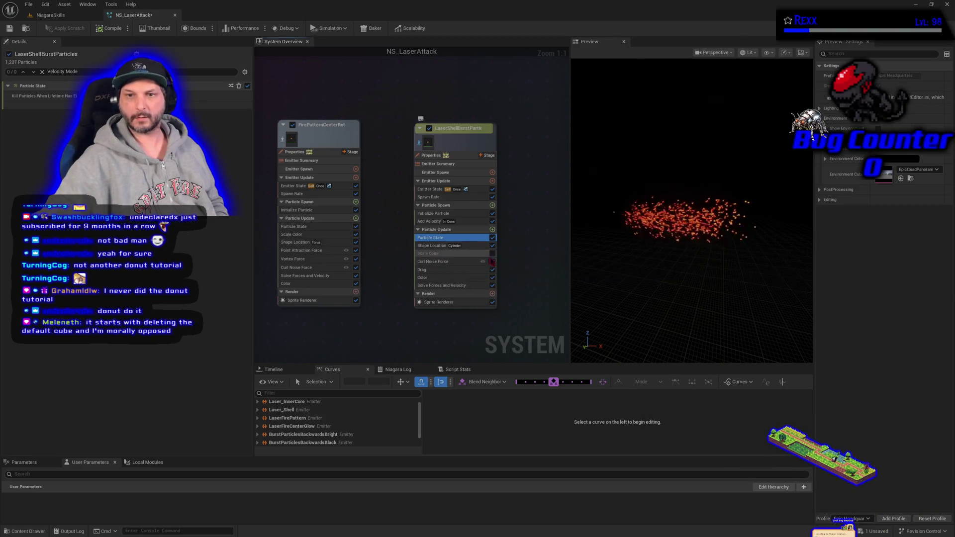
{"action": "left_click", "coordinate": [492, 253]}
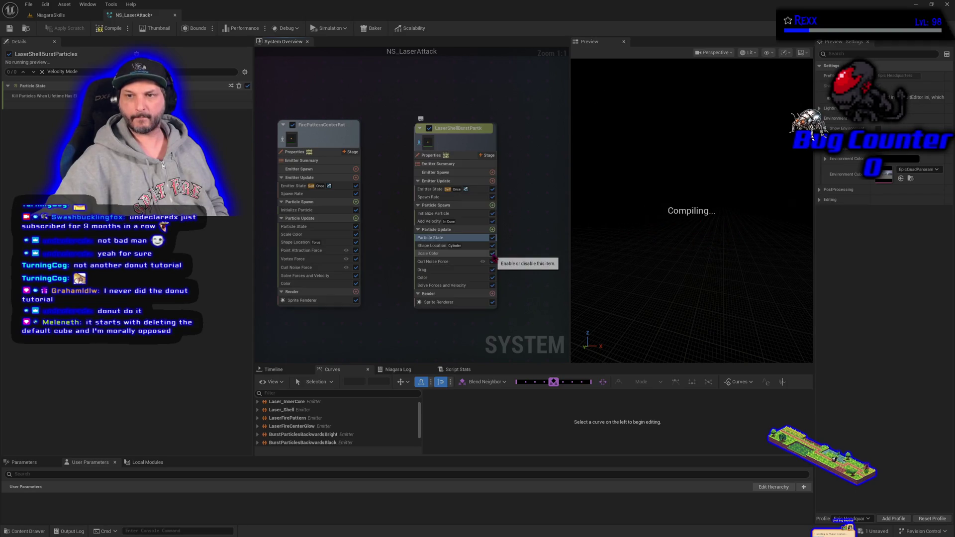
{"action": "left_click", "coordinate": [438, 262]}
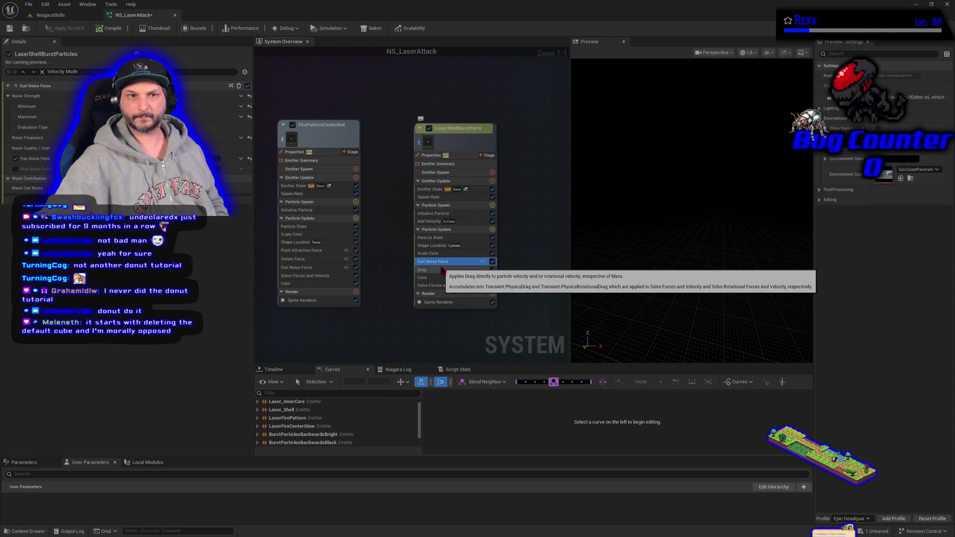
{"action": "left_click", "coordinate": [443, 269]}
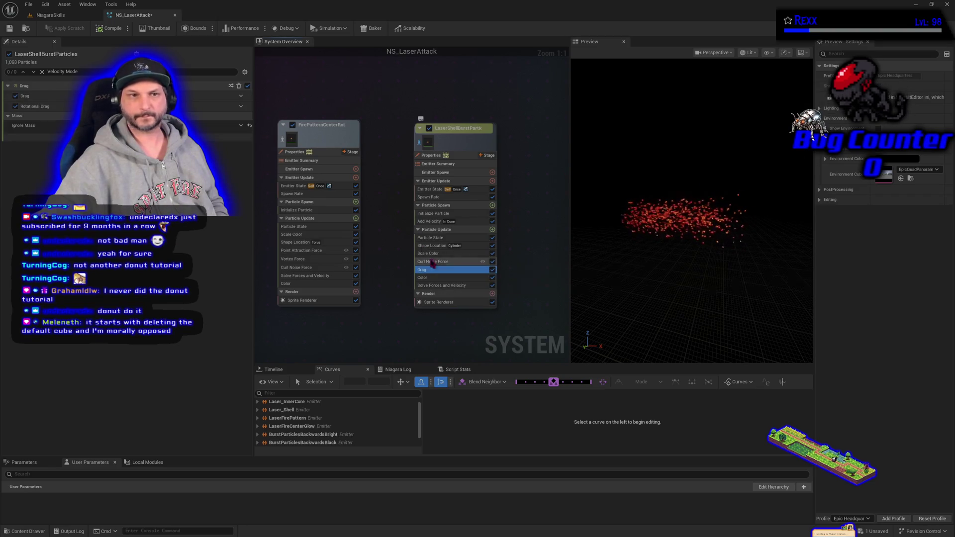
{"action": "left_click", "coordinate": [470, 285]}
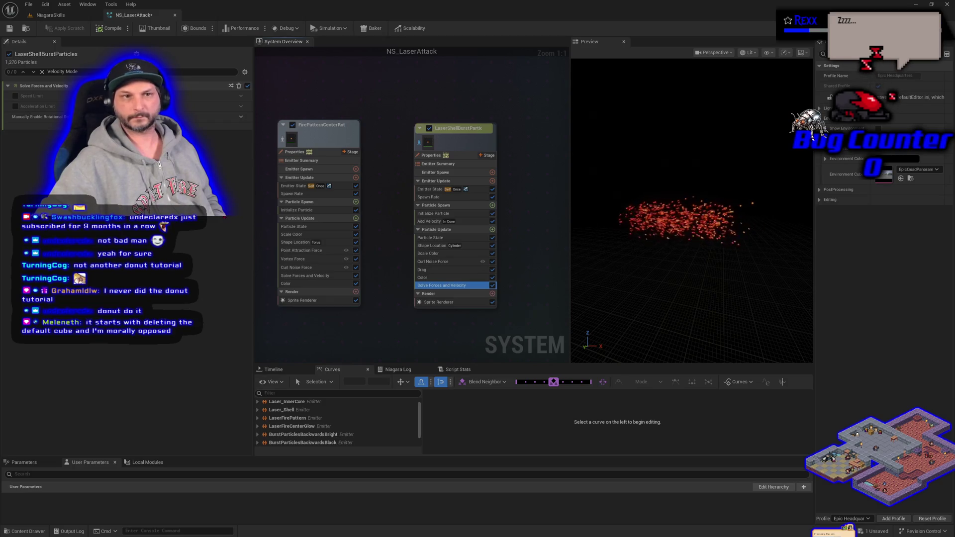
{"action": "left_click", "coordinate": [15, 96]}
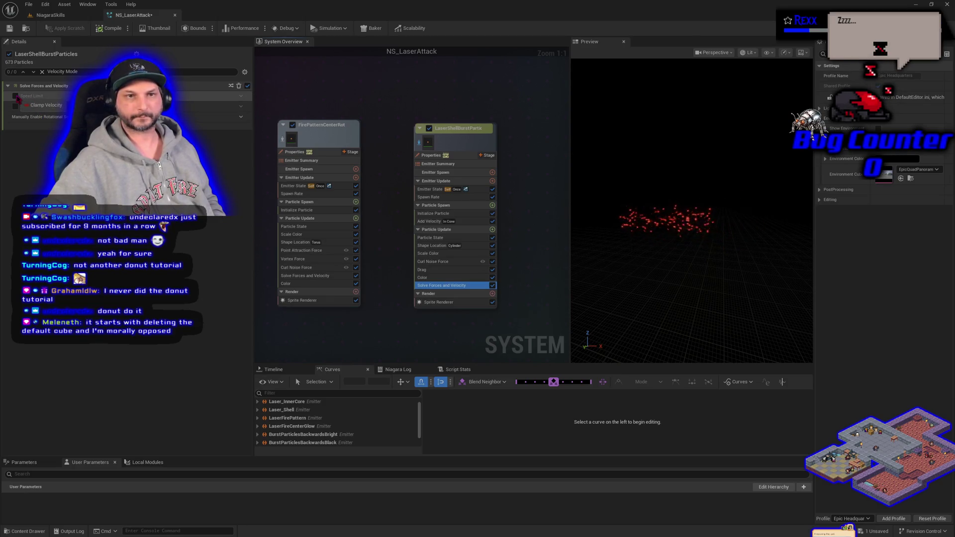
{"action": "left_click", "coordinate": [437, 197]}
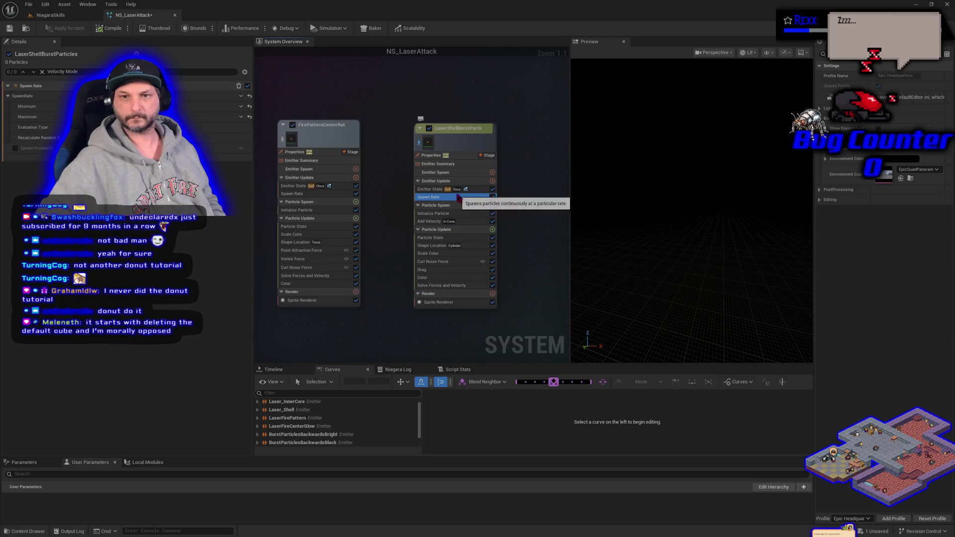
{"action": "left_click", "coordinate": [436, 190]}
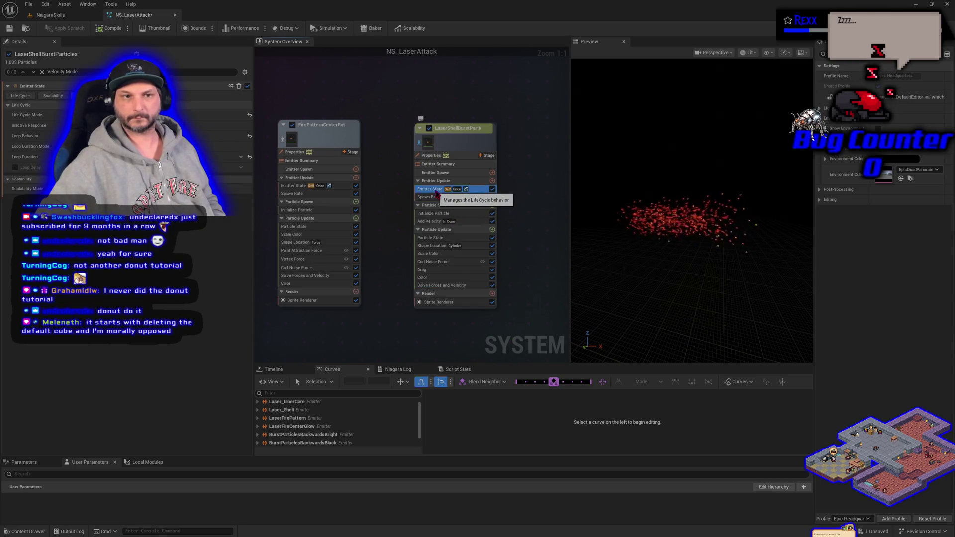
{"action": "left_click", "coordinate": [428, 222]}
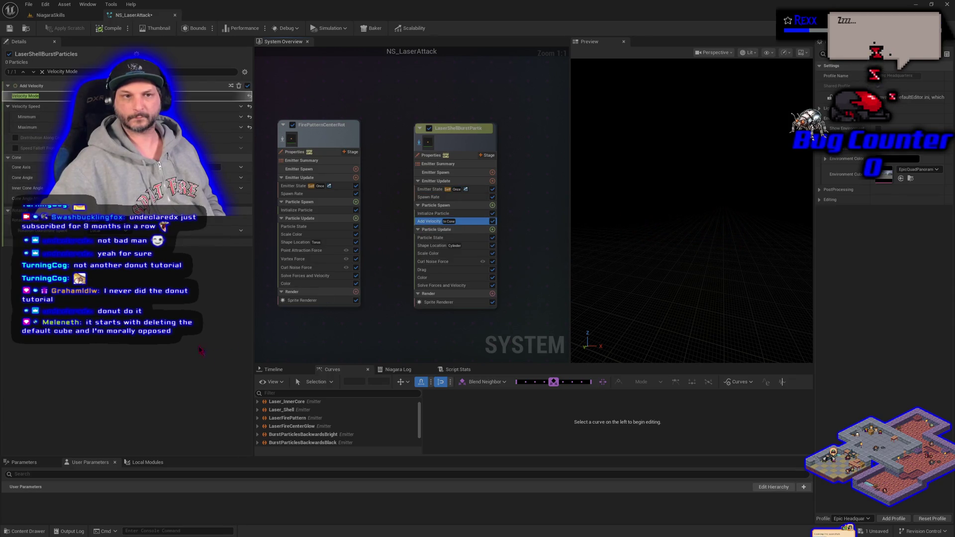
{"action": "left_click", "coordinate": [493, 222]}
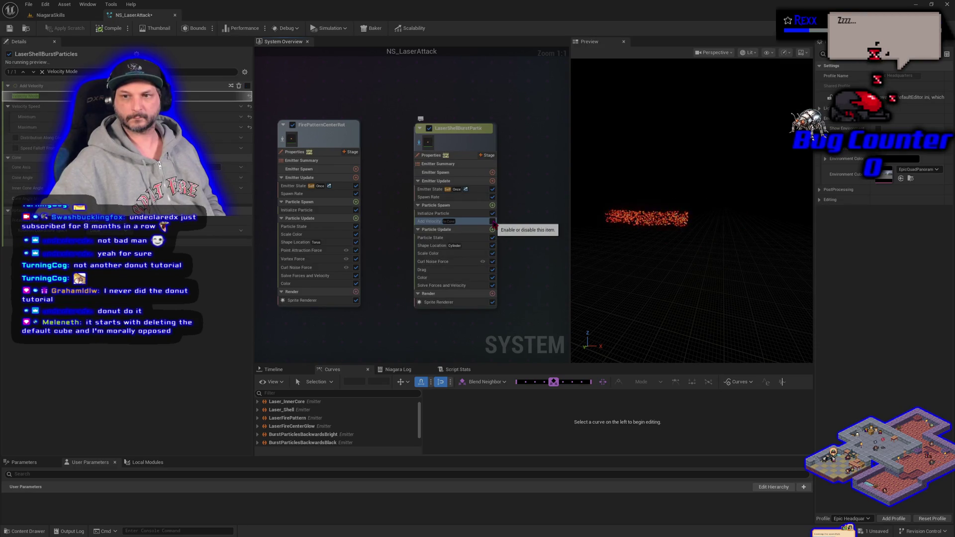
{"action": "left_click", "coordinate": [493, 222]}
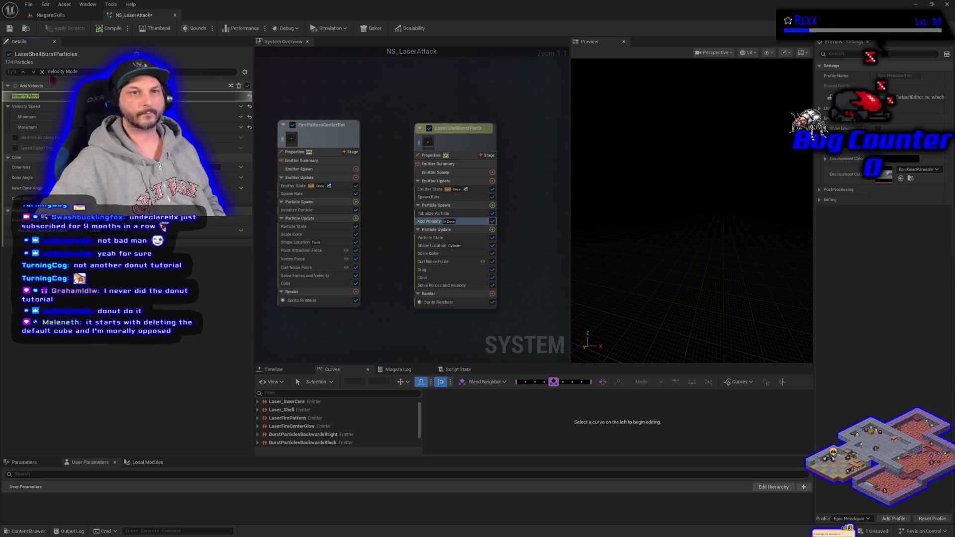
{"action": "left_click", "coordinate": [53, 16]}
{"action": "left_click", "coordinate": [6, 124]}
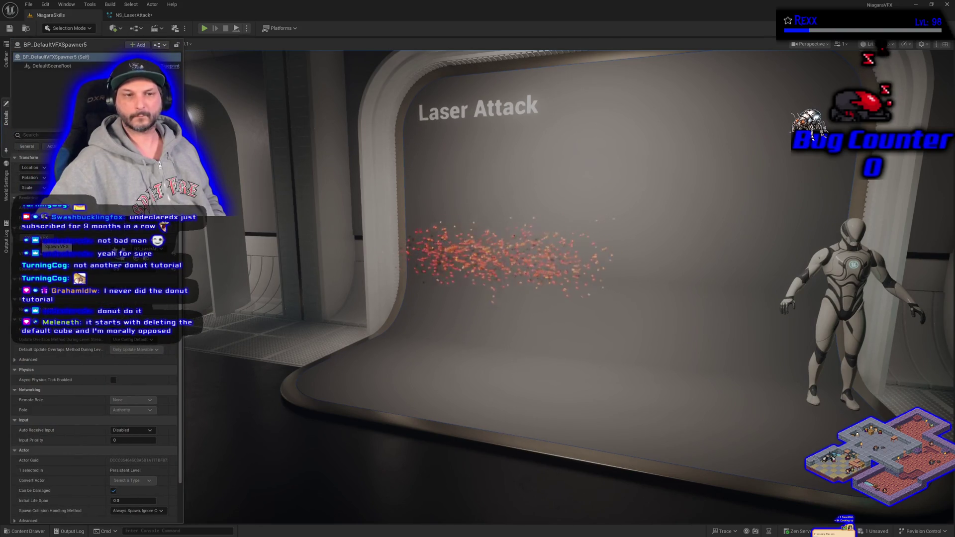
Test-fire the laser with BP_DefaultVFXSpawner5's Spawn VFX in NiagaraSkills, then return to NS_LaserAttack.
{"action": "left_click", "coordinate": [131, 18]}
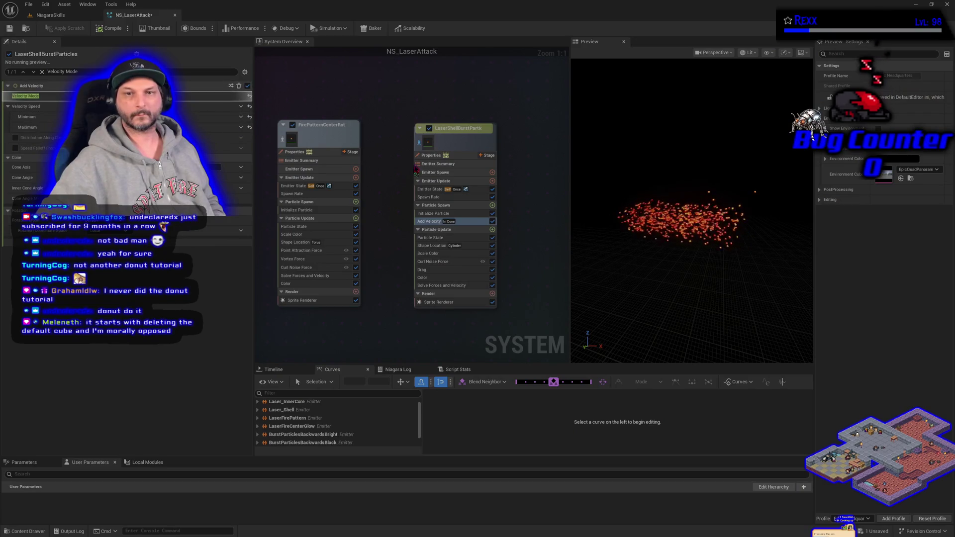
{"action": "left_click", "coordinate": [51, 15]}
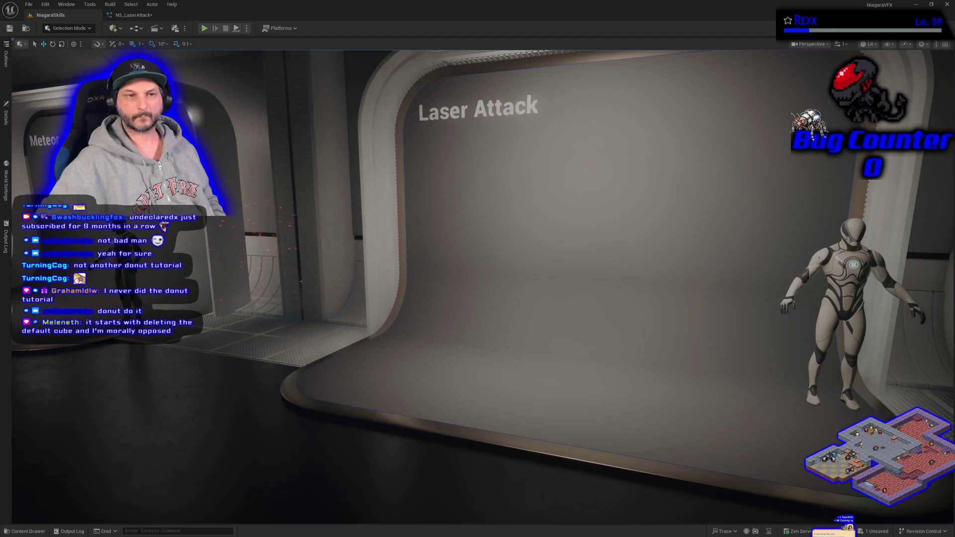
{"action": "left_click", "coordinate": [6, 118]}
{"action": "left_click", "coordinate": [45, 239]}
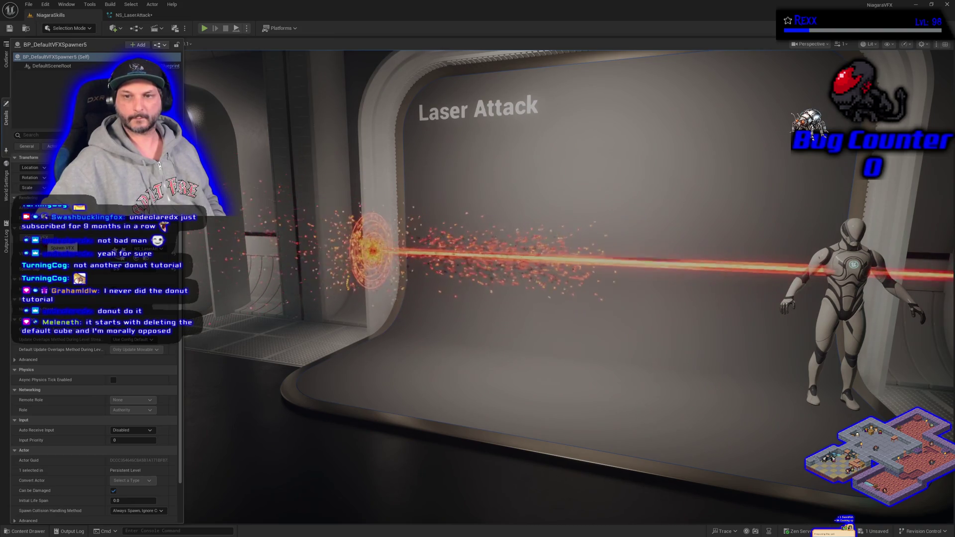
{"action": "left_click", "coordinate": [134, 15]}
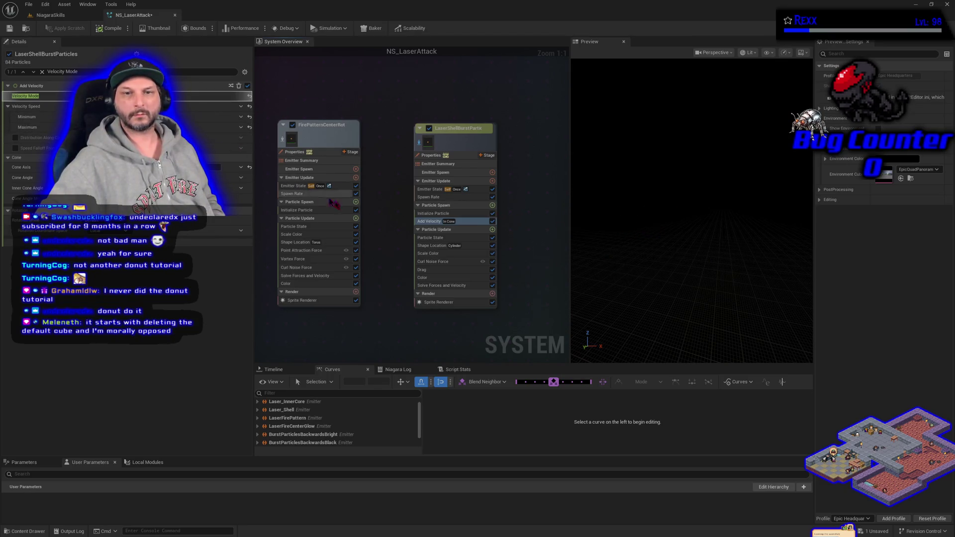
Review Initialize Particle and Add Velocity, then select the burst emitter's Shape Location module.
{"action": "left_click", "coordinate": [436, 214]}
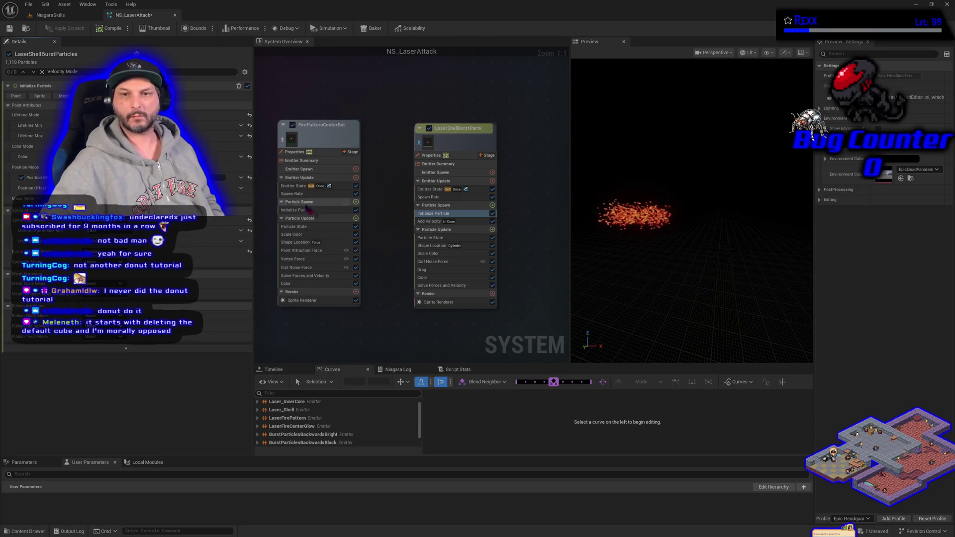
{"action": "left_click", "coordinate": [432, 221]}
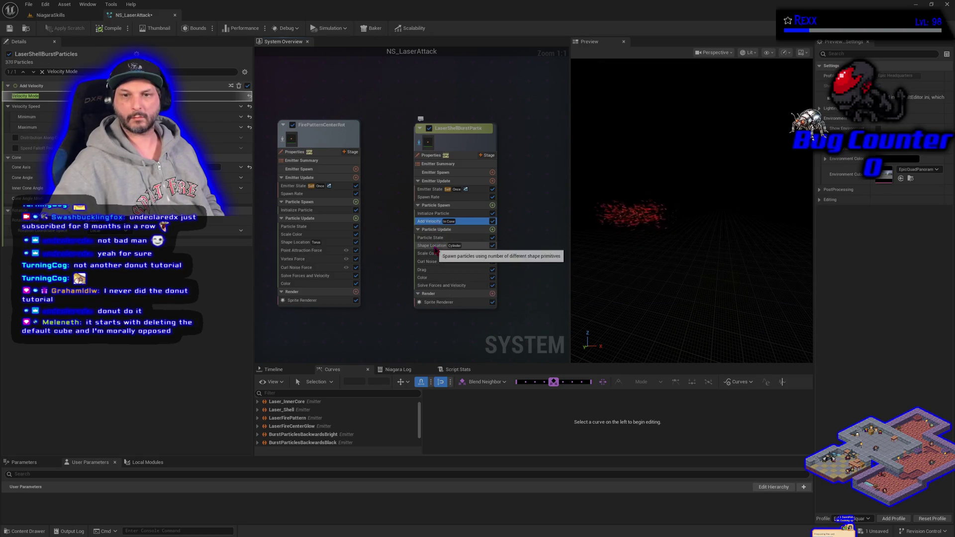
{"action": "left_click", "coordinate": [433, 245]}
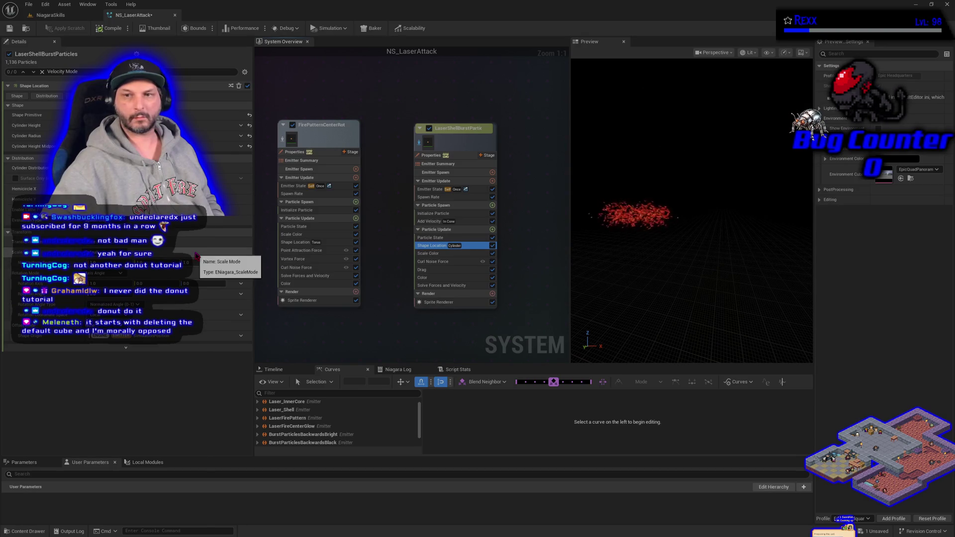
{"action": "left_click", "coordinate": [199, 146]}
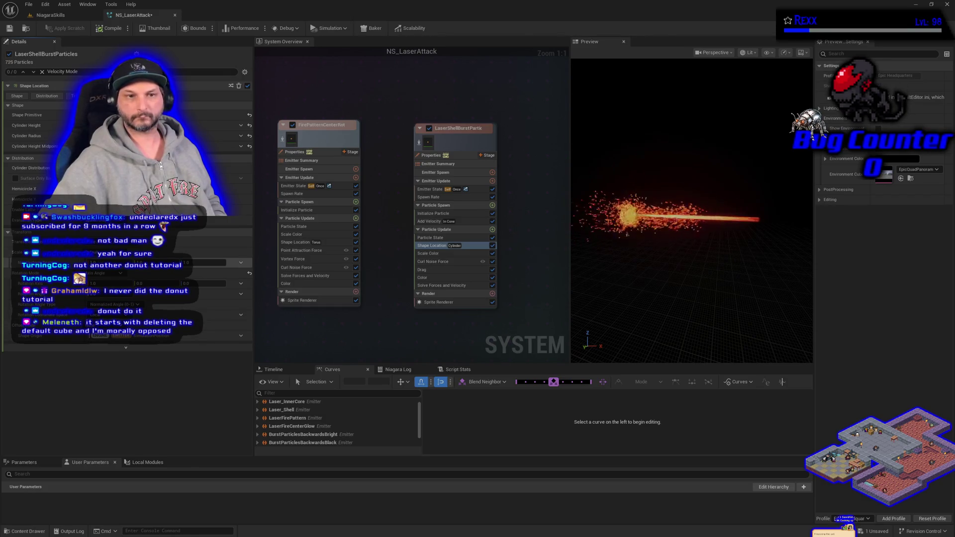
Scale the cylinder spawn shape to X 2, Y 10, Z 4, and adjust Cylinder Height Midpoint.
{"action": "left_click_drag", "start_coordinate": [94, 262], "coordinate": [105, 262]}
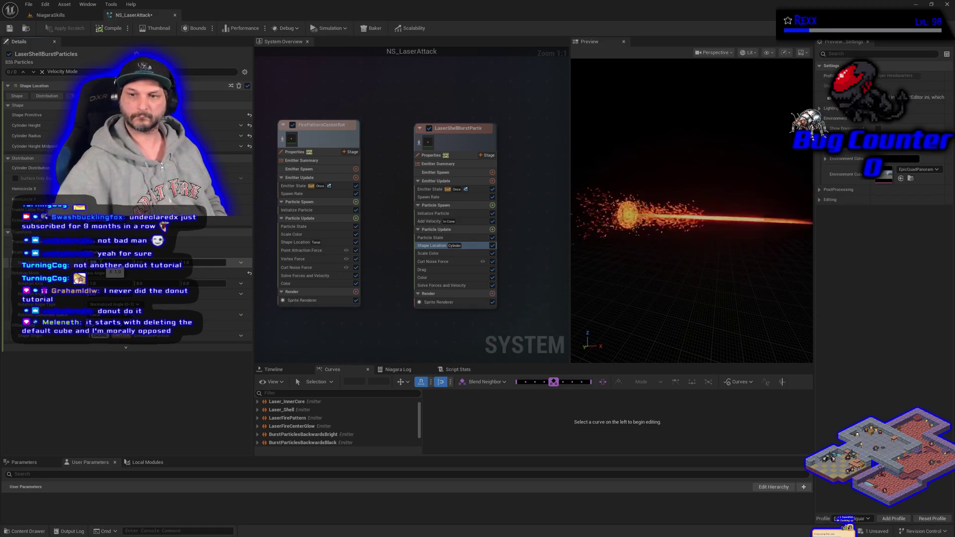
{"action": "left_click_drag", "start_coordinate": [140, 262], "coordinate": [155, 262]}
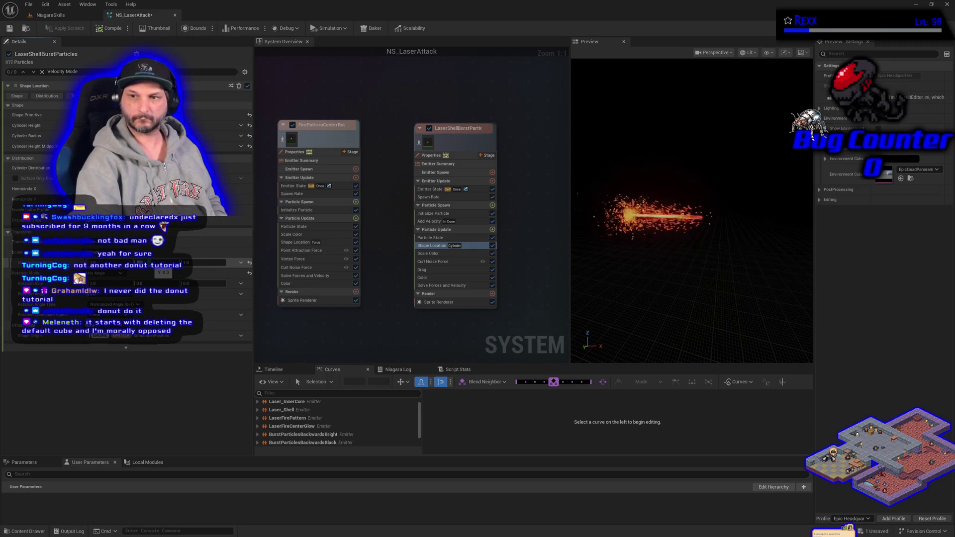
{"action": "left_click_drag", "start_coordinate": [207, 262], "coordinate": [212, 262]}
{"action": "left_click", "coordinate": [209, 262]}
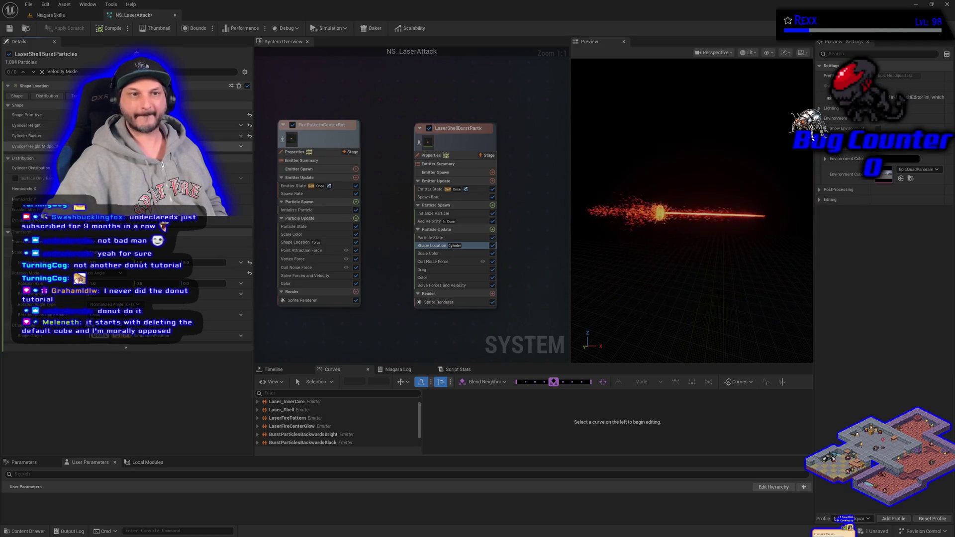
{"action": "left_click", "coordinate": [93, 146]}
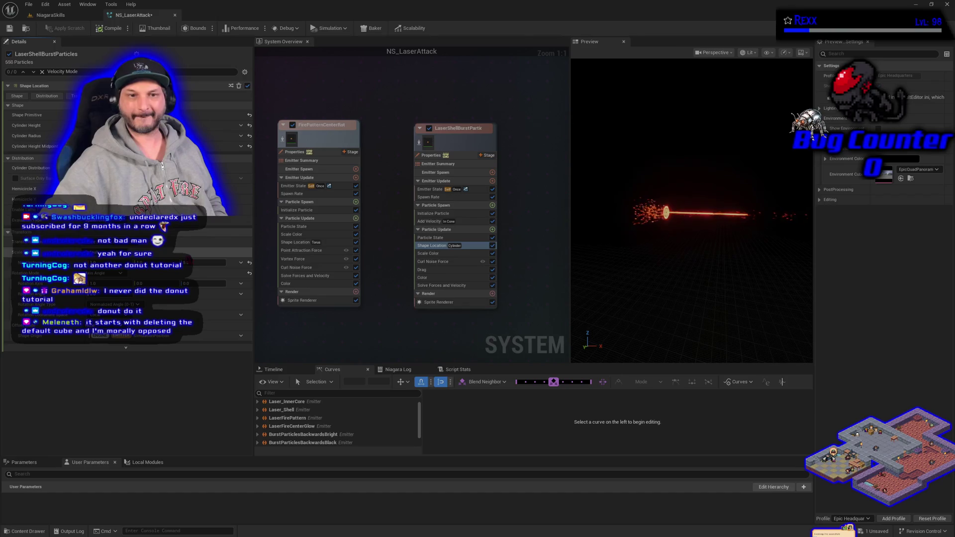
{"action": "left_click", "coordinate": [196, 262]}
{"action": "type", "text": "4"}
{"action": "key", "text": "Return"}
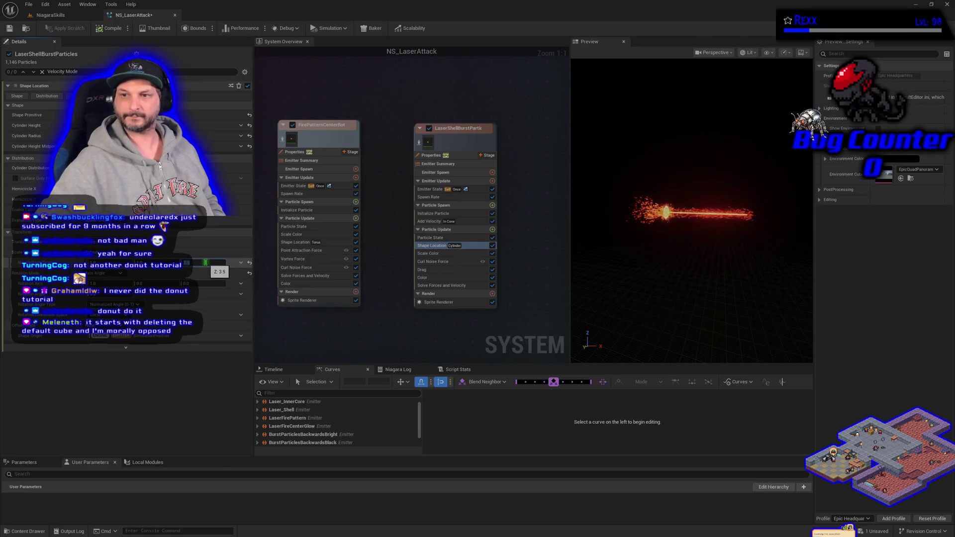
Save NS_LaserAttack, fire Spawn VFX in NiagaraSkills to view the stretched burst, then return.
{"action": "left_click", "coordinate": [206, 263]}
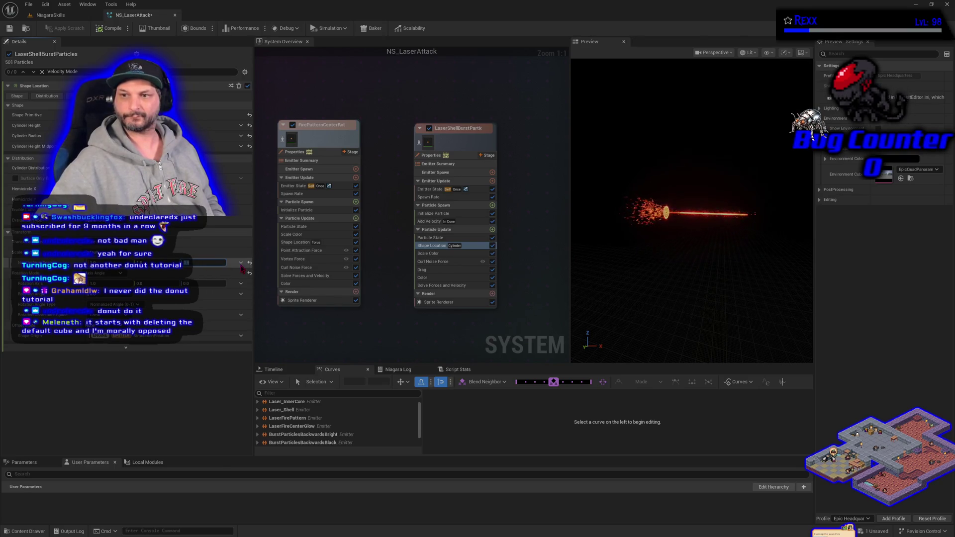
{"action": "left_click", "coordinate": [12, 32]}
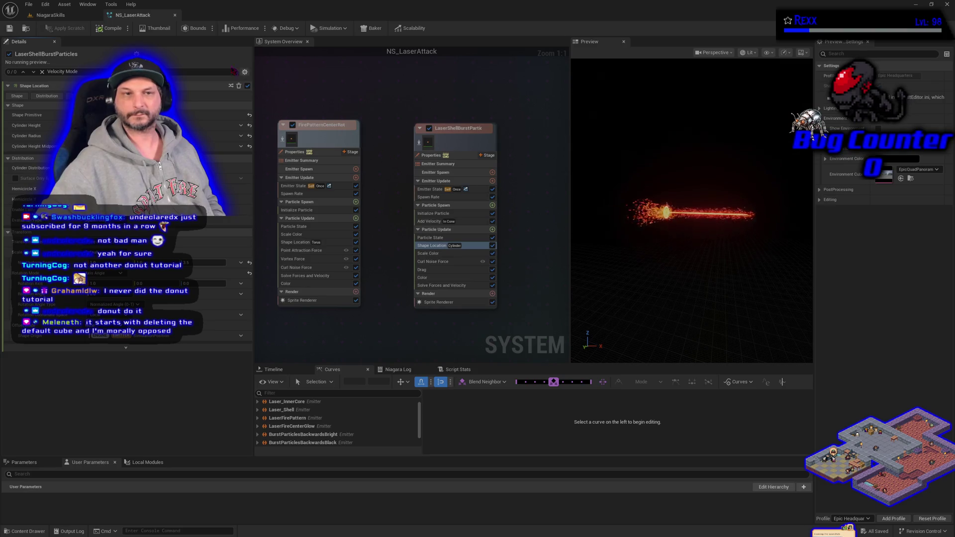
{"action": "left_click", "coordinate": [43, 17]}
{"action": "left_click", "coordinate": [7, 119]}
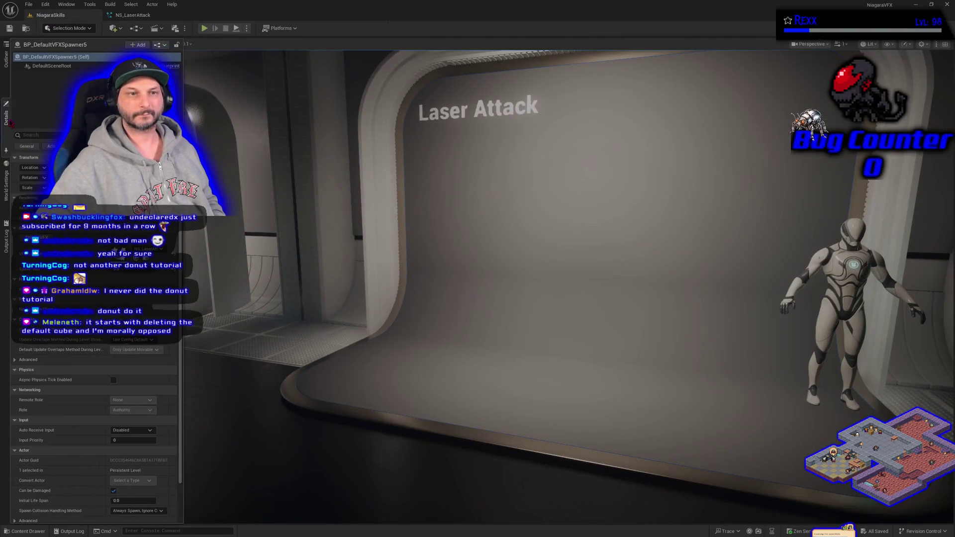
{"action": "left_click", "coordinate": [69, 239]}
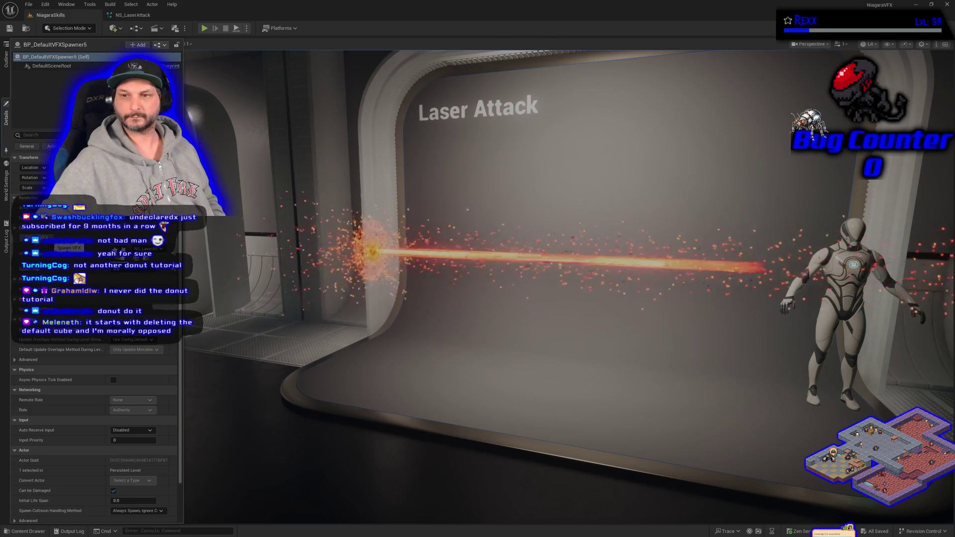
{"action": "left_click_drag", "start_coordinate": [559, 328], "coordinate": [559, 343]}
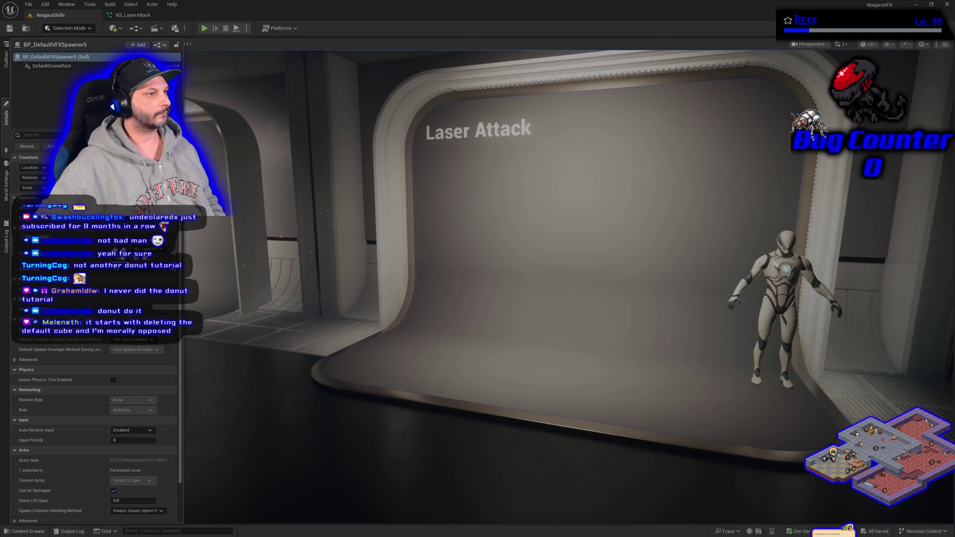
{"action": "left_click", "coordinate": [133, 15]}
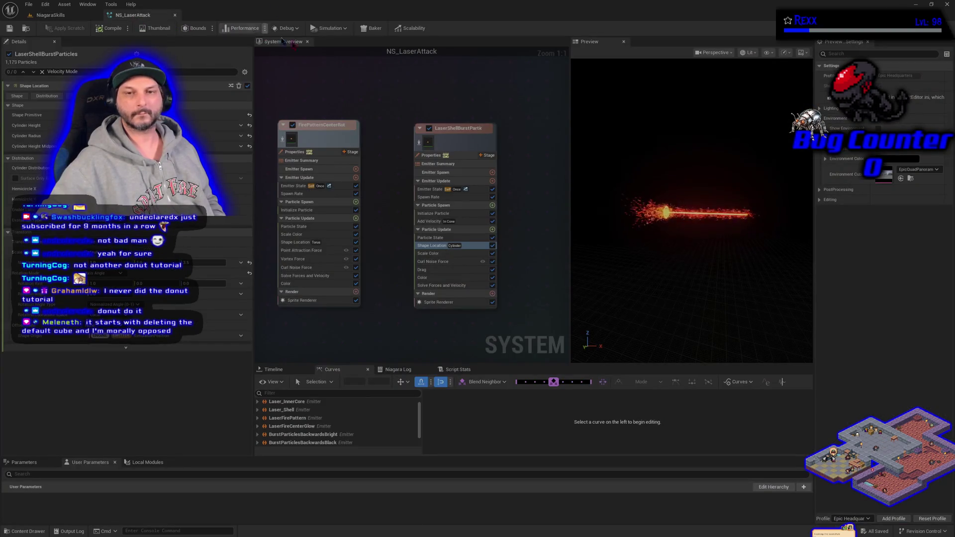
Reset Loop Duration to default and enable Loop Delay in Emitter State, saving the system.
{"action": "left_click", "coordinate": [432, 190]}
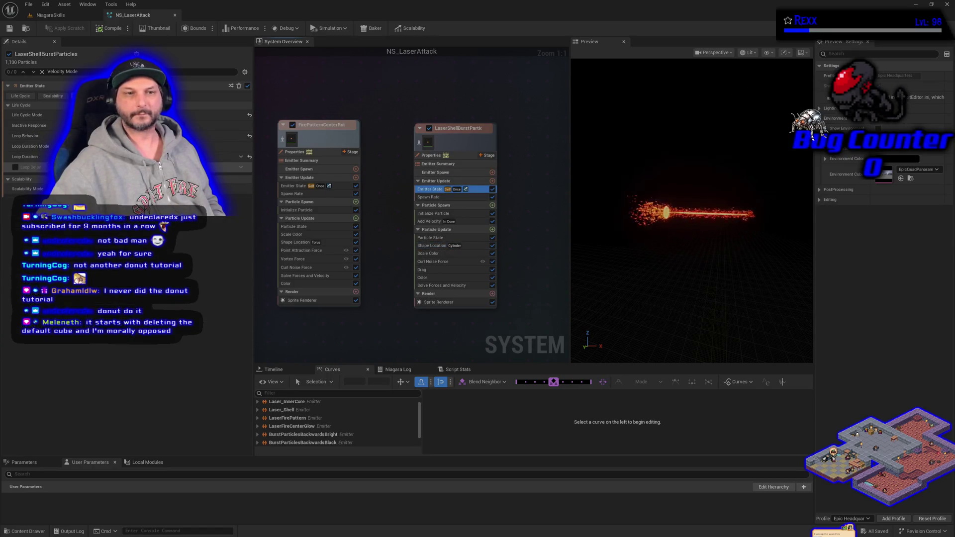
{"action": "left_click", "coordinate": [249, 157]}
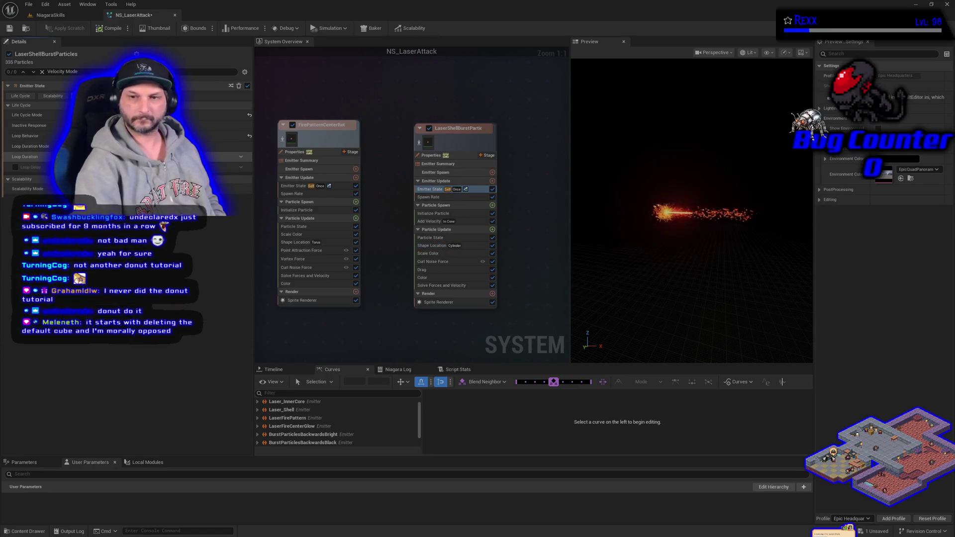
{"action": "left_click", "coordinate": [9, 29]}
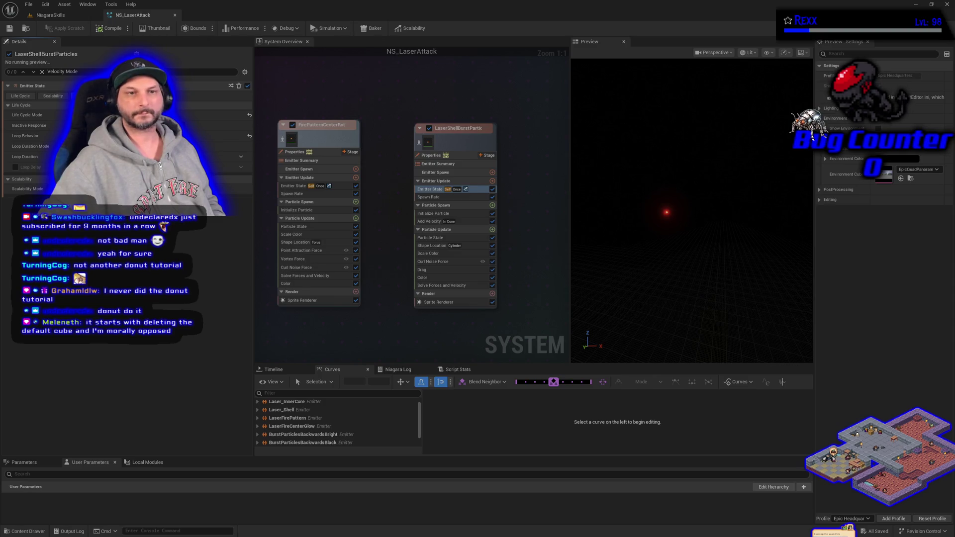
{"action": "left_click", "coordinate": [15, 168]}
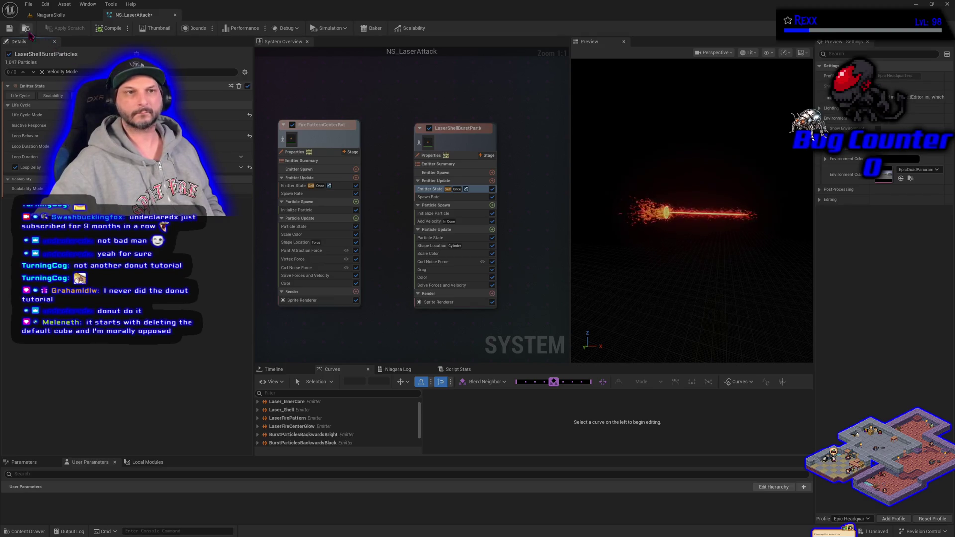
{"action": "left_click", "coordinate": [10, 29]}
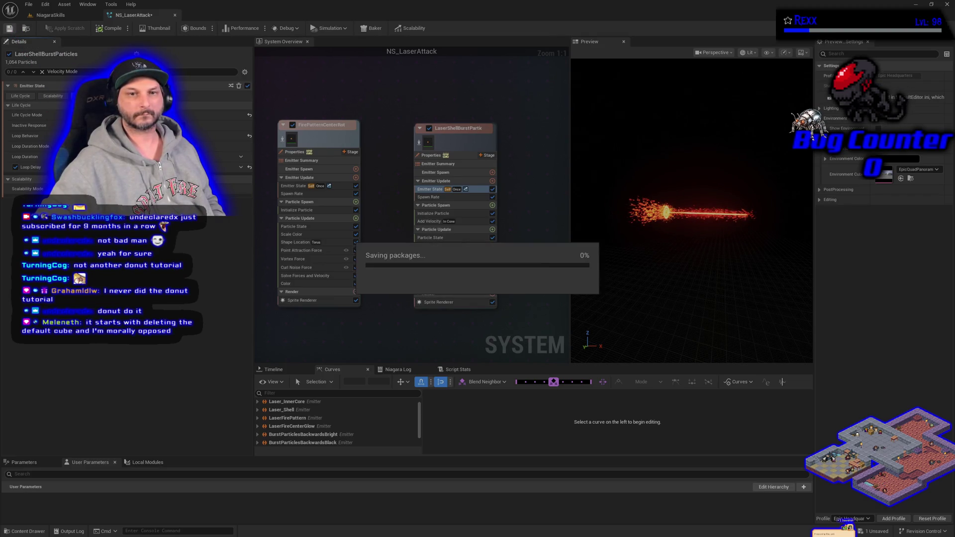
Drive the Loop Delay value with a Lerp Float dynamic input.
{"action": "left_click", "coordinate": [241, 167]}
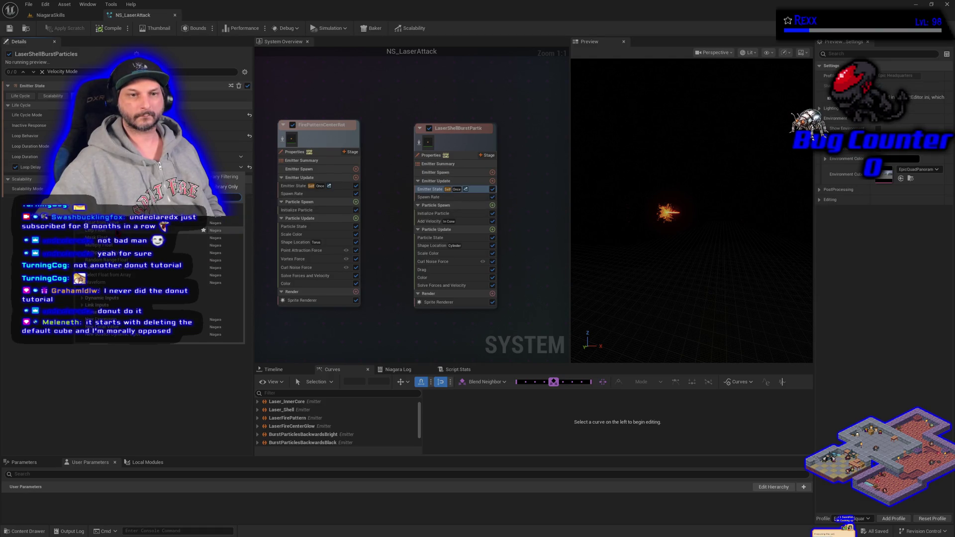
{"action": "left_click", "coordinate": [124, 230]}
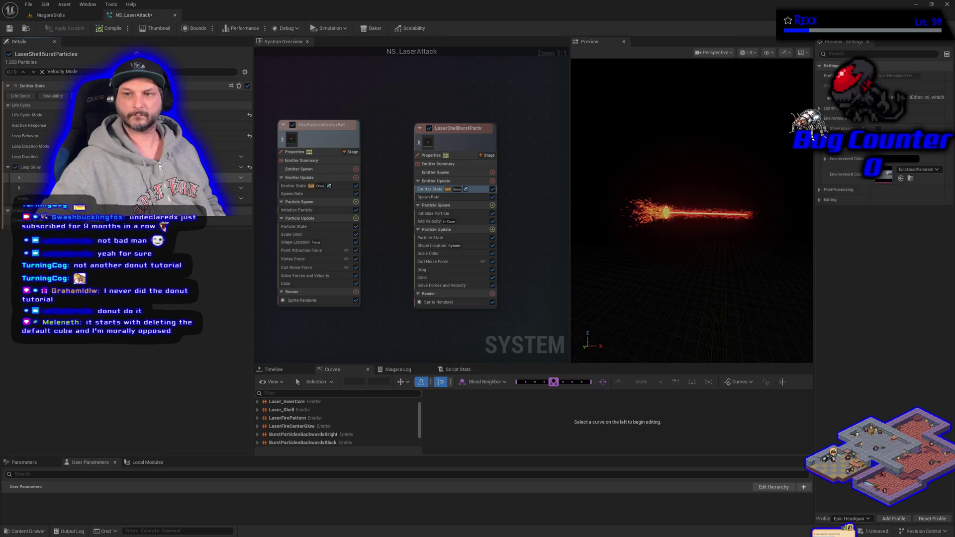
{"action": "left_click", "coordinate": [70, 15]}
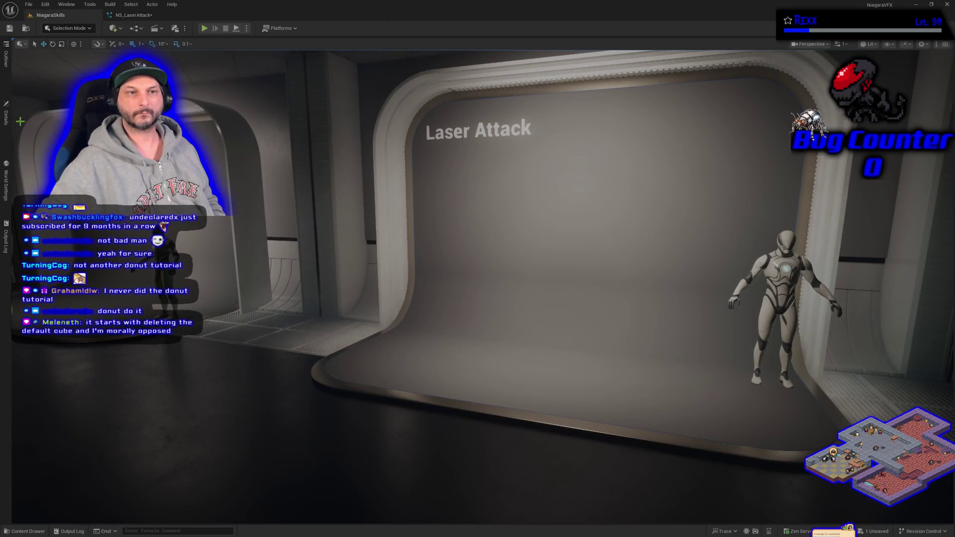
Spawn the laser from BP_DefaultVFXSpawner5's Details, then go back to NS_LaserAttack.
{"action": "left_click", "coordinate": [6, 123]}
{"action": "left_click", "coordinate": [45, 238]}
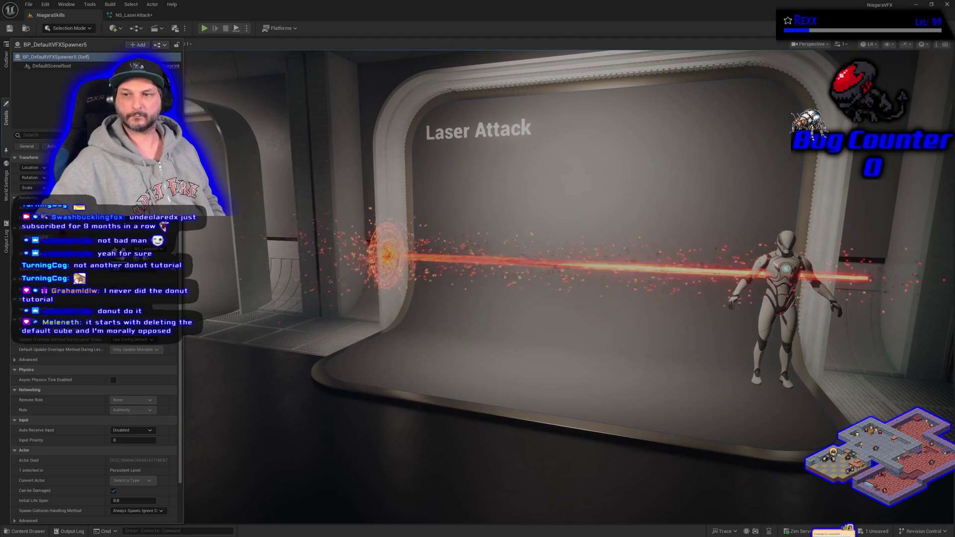
{"action": "left_click", "coordinate": [133, 15]}
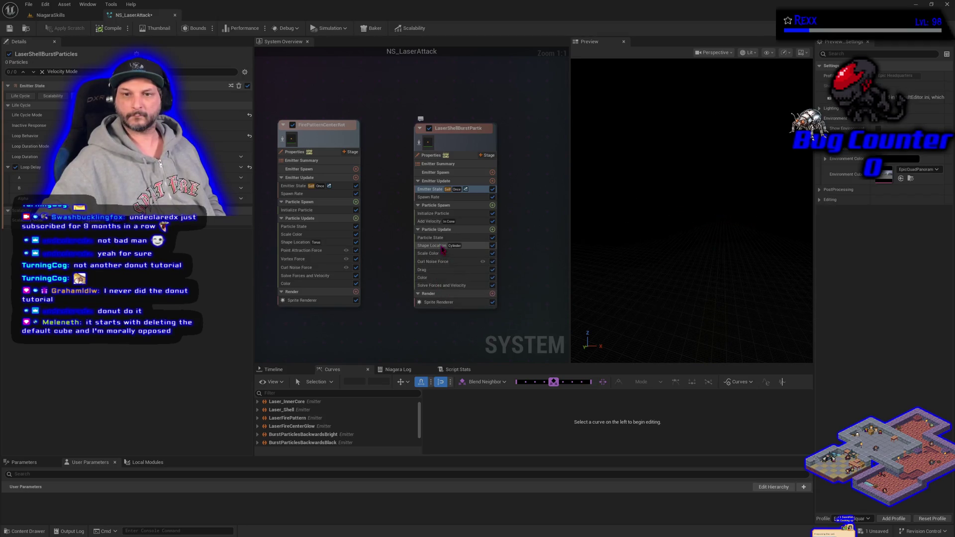
Set the shell burst's Shape Location Z value to 3.25.
{"action": "left_click", "coordinate": [442, 245]}
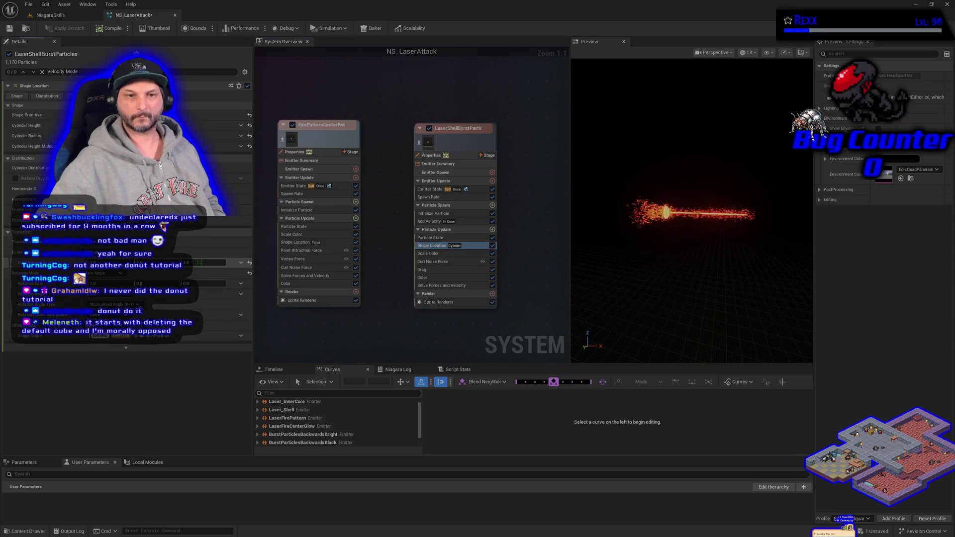
{"action": "left_click_drag", "start_coordinate": [197, 261], "coordinate": [194, 261]}
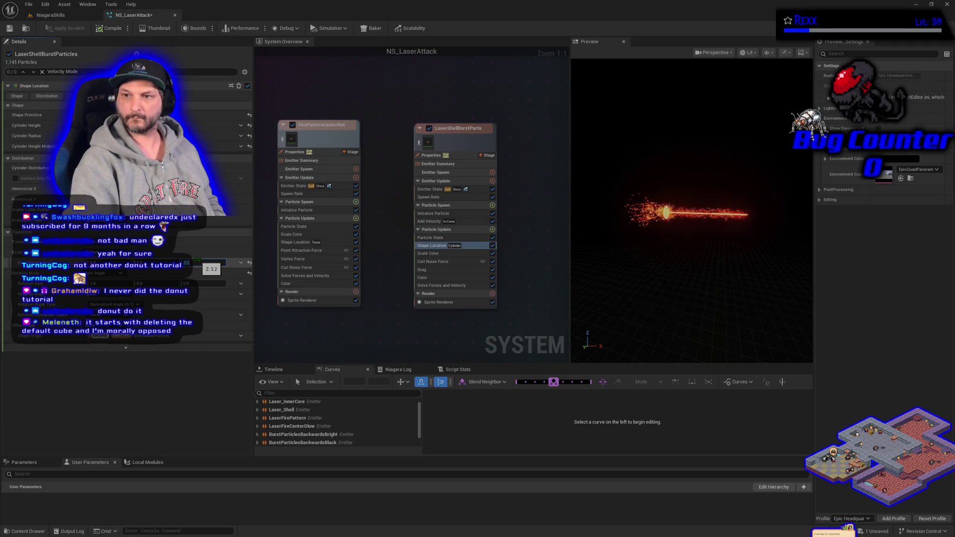
{"action": "left_click_drag", "start_coordinate": [198, 259], "coordinate": [198, 260]}
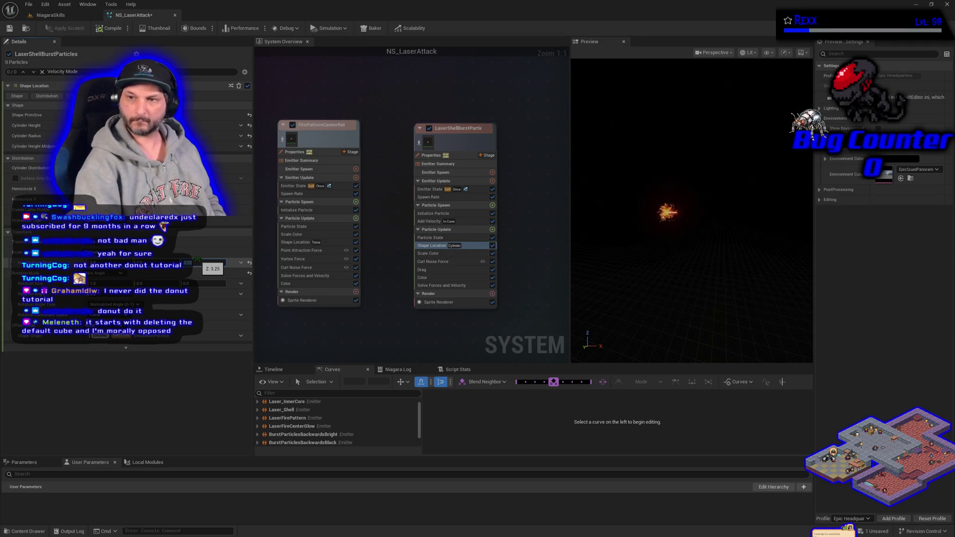
Save NS_LaserAttack and switch to the NiagaraSkills level.
{"action": "left_click", "coordinate": [9, 30]}
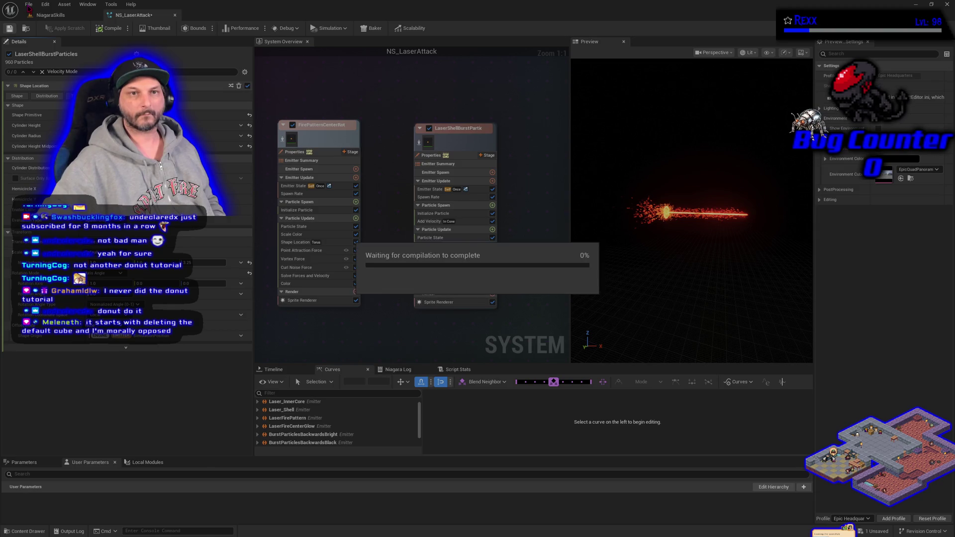
{"action": "left_click", "coordinate": [28, 5]}
{"action": "left_click", "coordinate": [45, 50]}
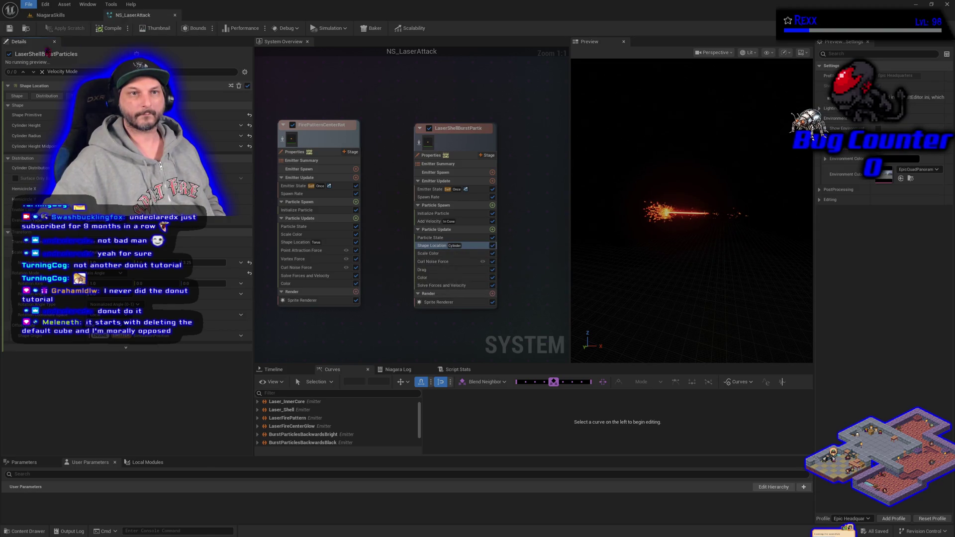
{"action": "left_click", "coordinate": [49, 15]}
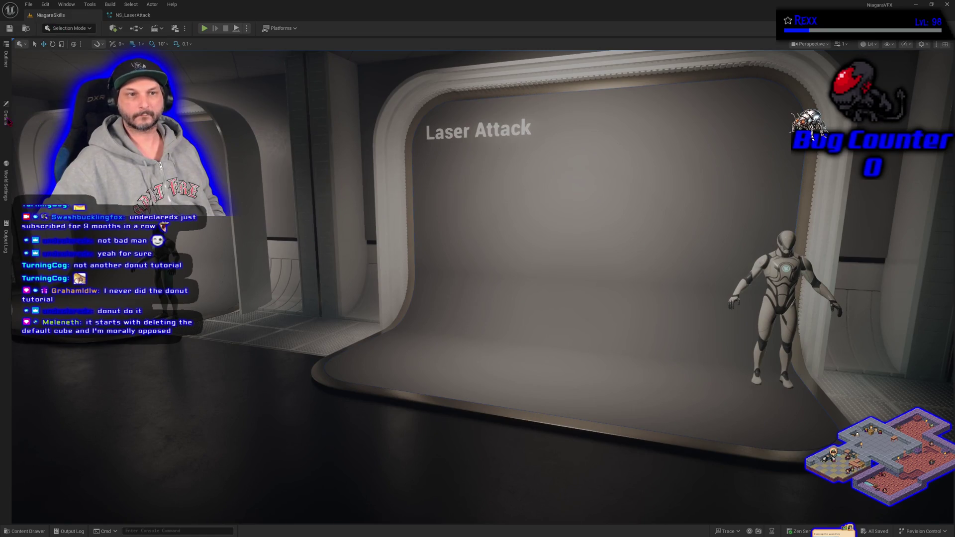
Fire the updated laser via BP_DefaultVFXSpawner5's Spawn VFX, then reopen the NS_LaserAttack editor.
{"action": "left_click", "coordinate": [6, 115]}
{"action": "left_click", "coordinate": [49, 239]}
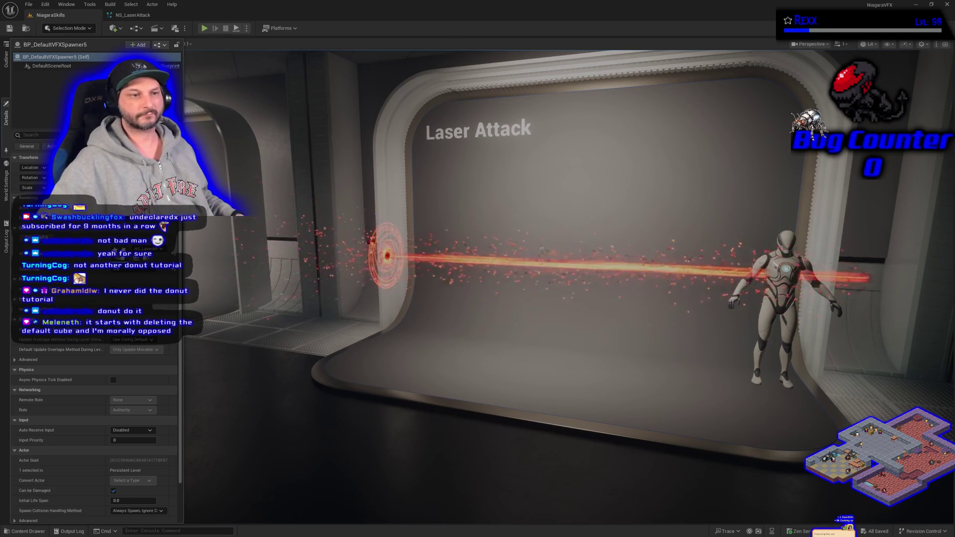
{"action": "left_click", "coordinate": [137, 17]}
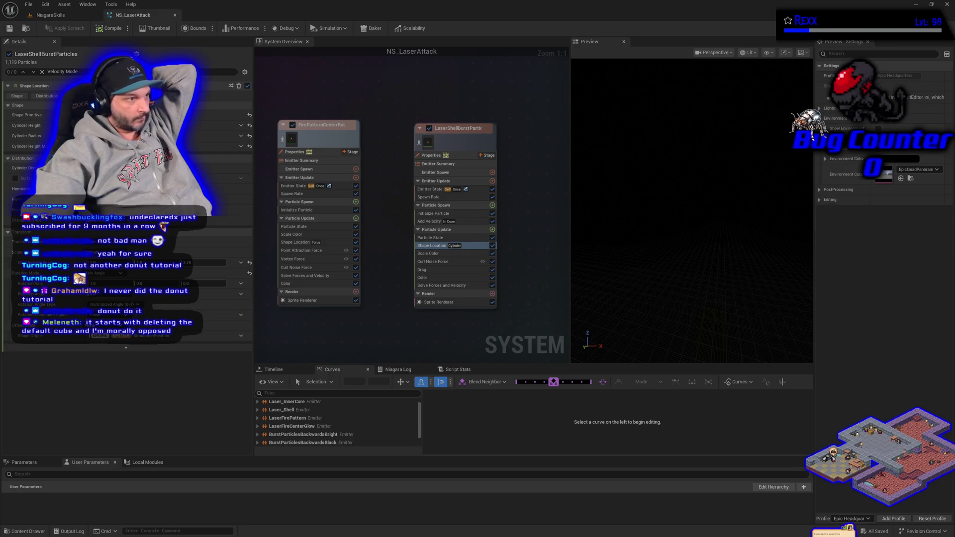
Pan the system graph left and select the LaserShellBurstParticles emitter node.
{"action": "left_click_drag", "start_coordinate": [547, 286], "coordinate": [465, 275]}
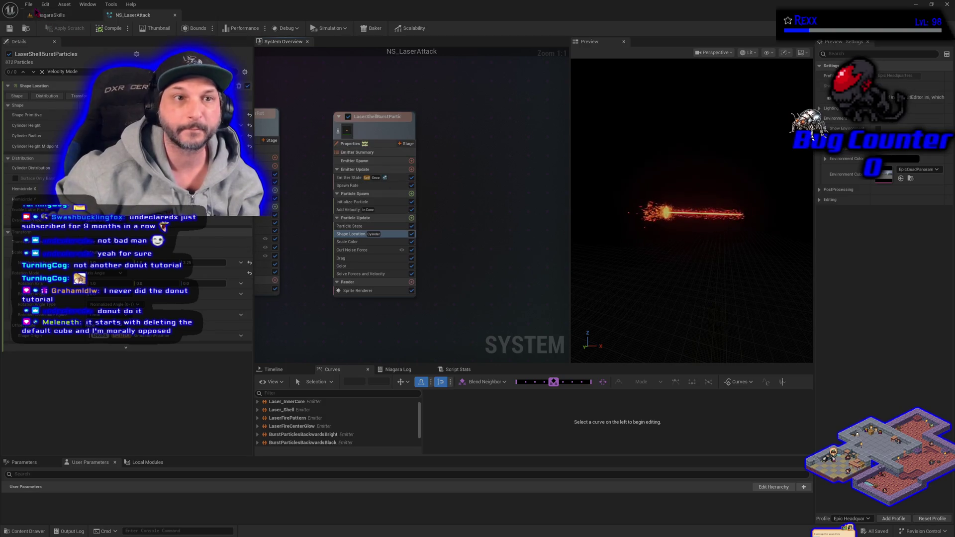
{"action": "left_click", "coordinate": [29, 4]}
{"action": "key", "text": "Escape"}
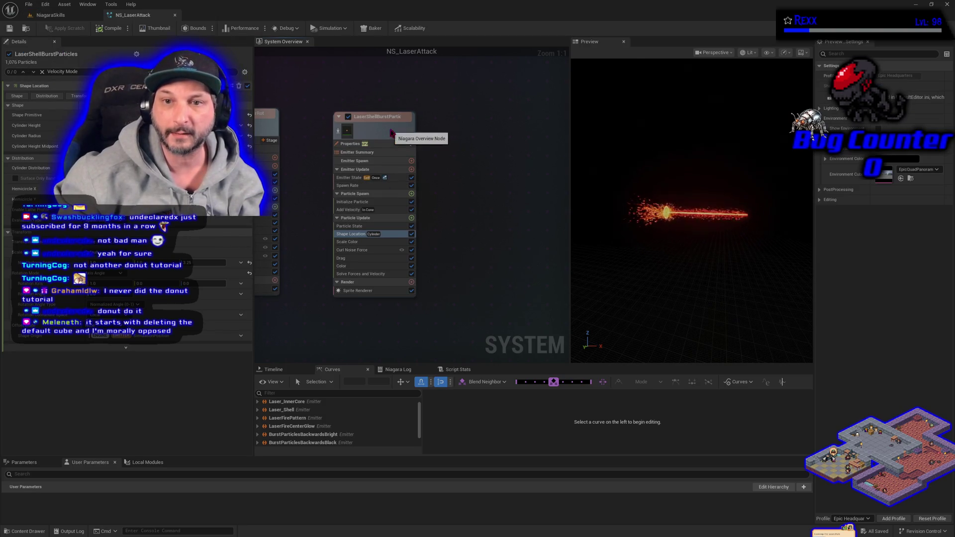
{"action": "left_click", "coordinate": [392, 133]}
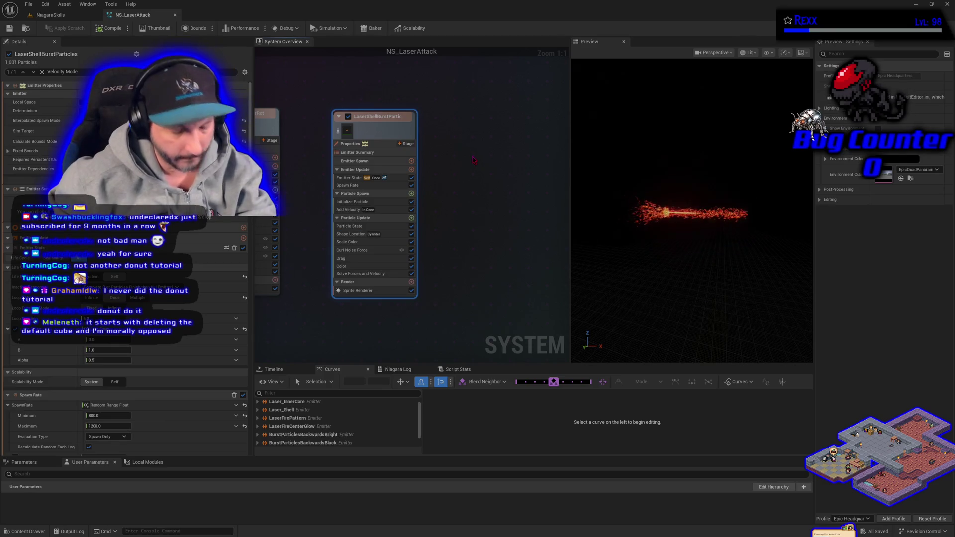
Duplicate the shell burst emitter with Ctrl+D and name the copy LaserShellBurstParticlesDark.
{"action": "key", "text": "ctrl+d"}
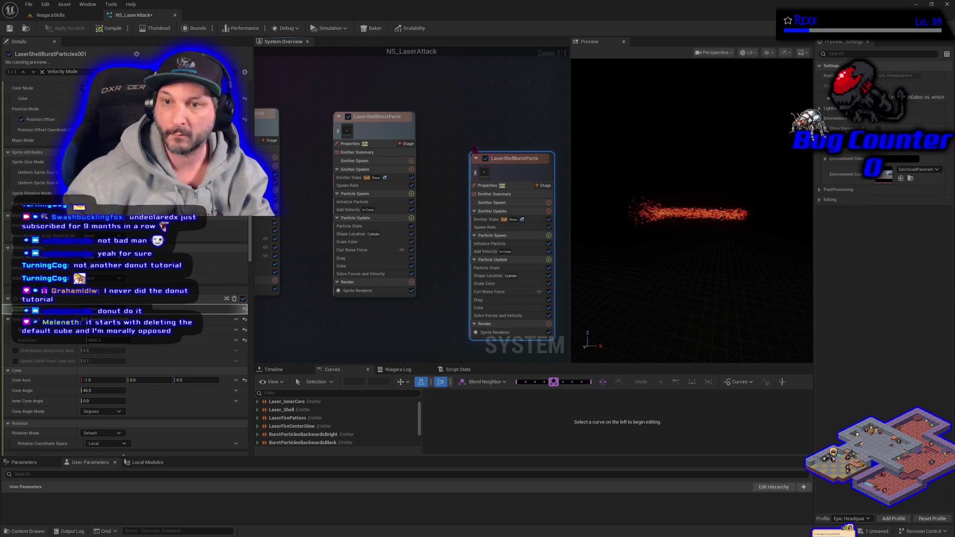
{"action": "double_click", "coordinate": [533, 161]}
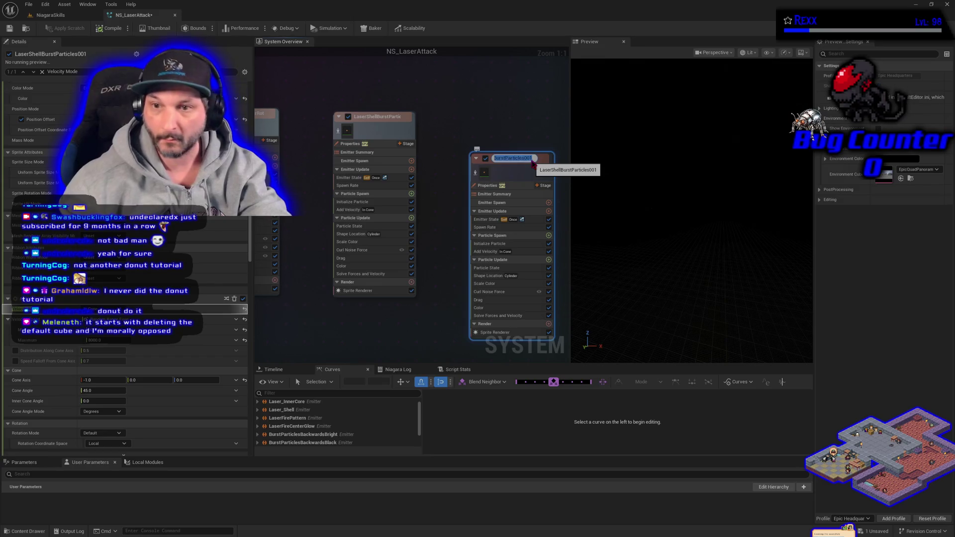
{"action": "left_click", "coordinate": [532, 161]}
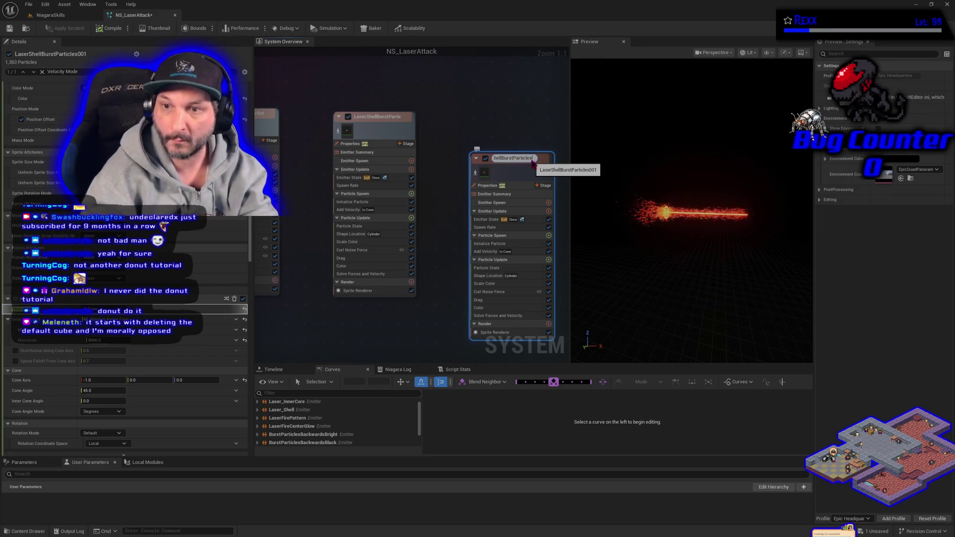
{"action": "type", "text": "k"}
{"action": "key", "text": "Return"}
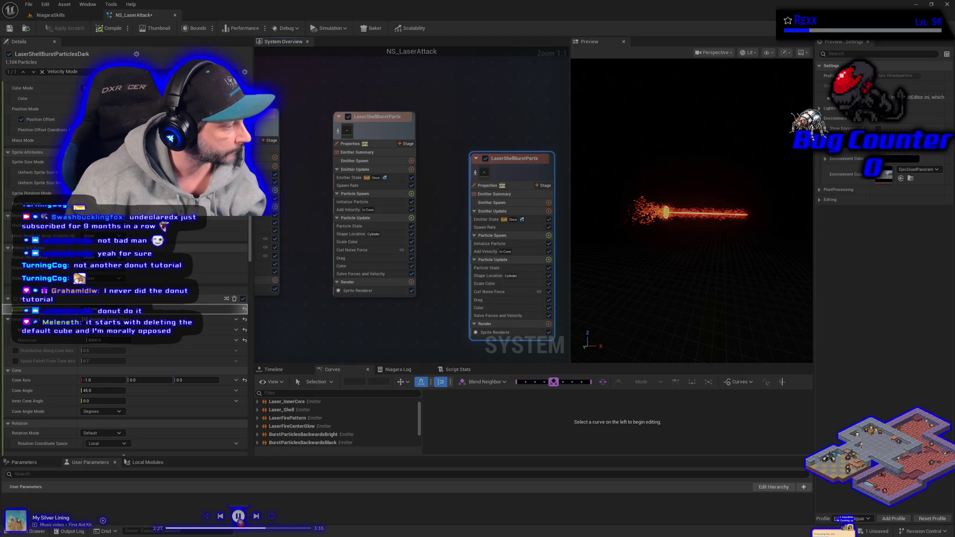
{"action": "left_click", "coordinate": [255, 517]}
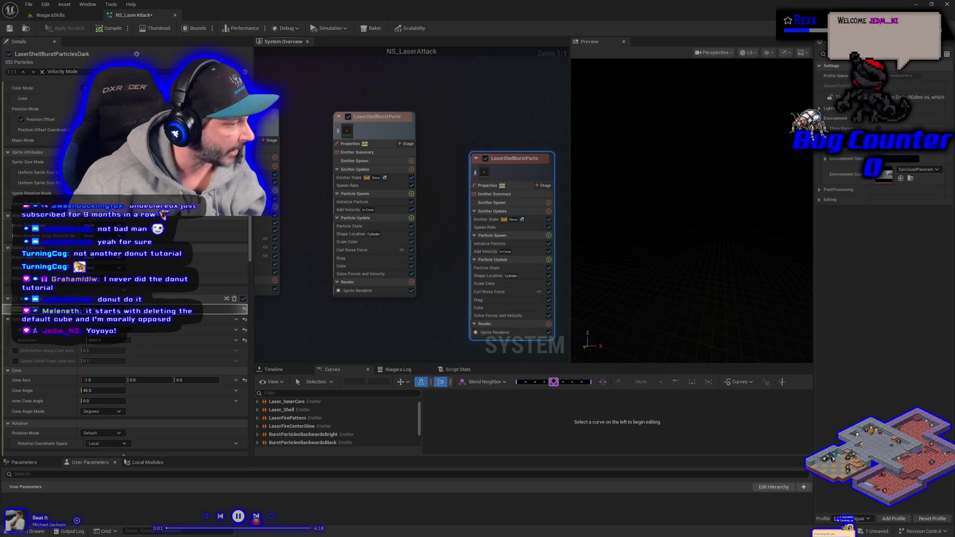
Skip ahead two music tracks, then place LaserShellBurstParticlesDark right beside the original shell burst emitter.
{"action": "left_click", "coordinate": [256, 518]}
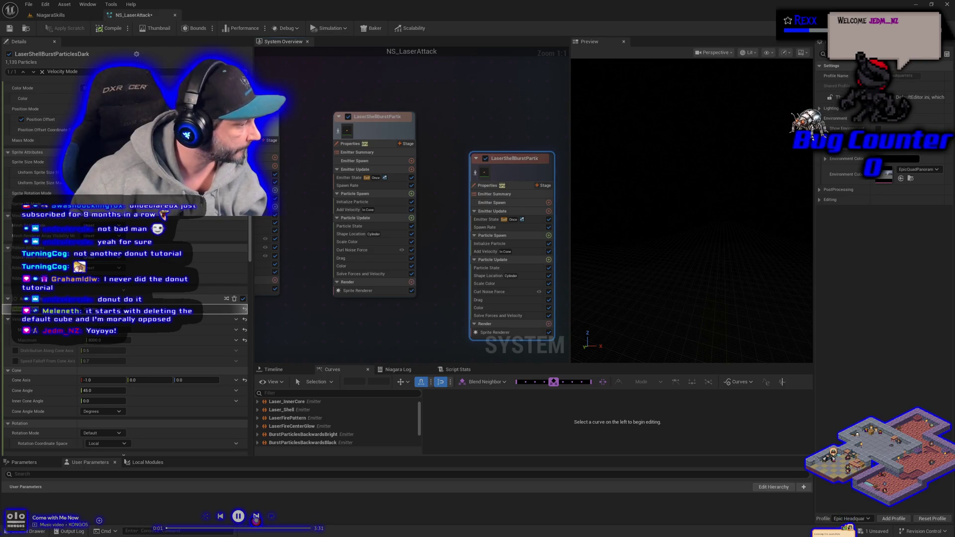
{"action": "left_click", "coordinate": [256, 517]}
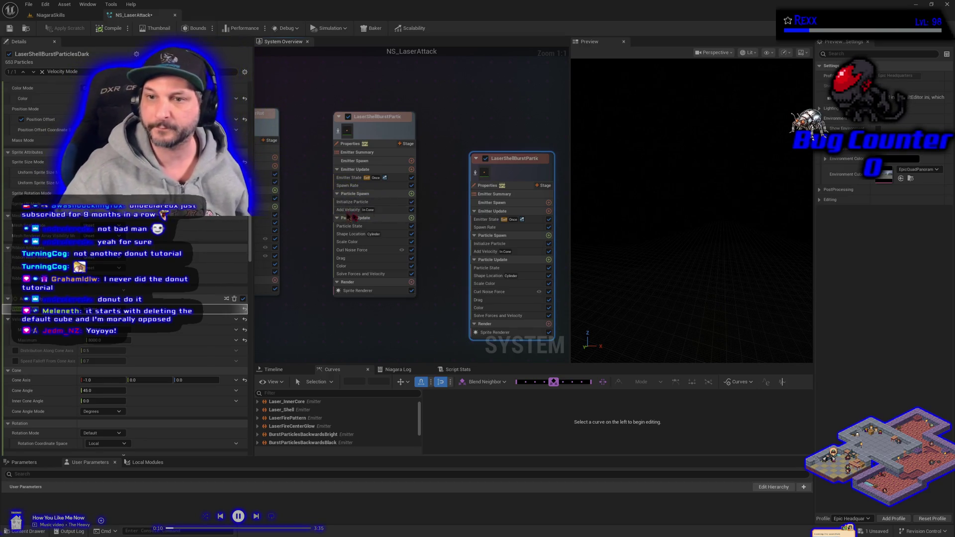
{"action": "mouse_move", "coordinate": [519, 170]}
{"action": "left_mouse_down"}
{"action": "mouse_move", "coordinate": [513, 141]}
{"action": "mouse_move", "coordinate": [495, 129]}
{"action": "left_mouse_up"}
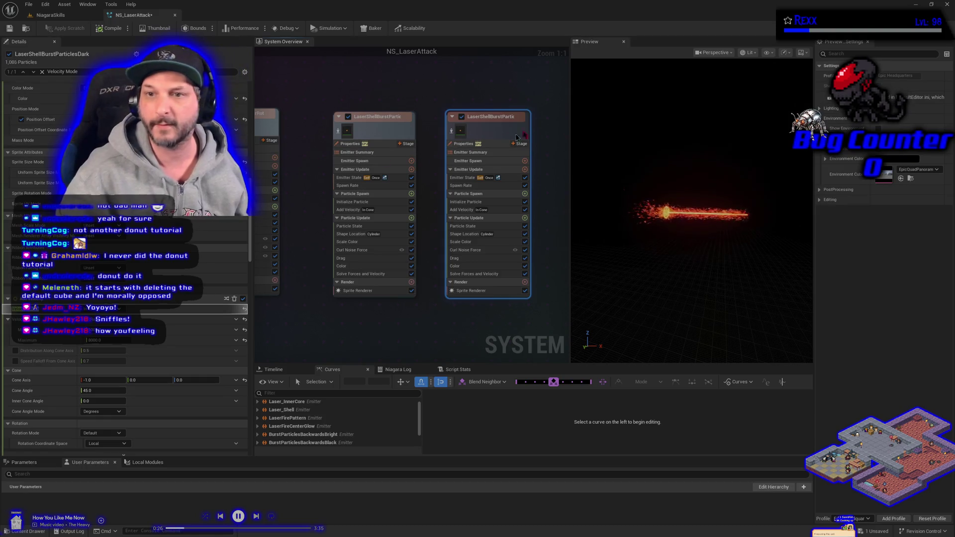
Remove Scale Color from the dark emitter, set its Initialize Particle colour to dark red (V 0.312, 980000), and save.
{"action": "left_click", "coordinate": [477, 243]}
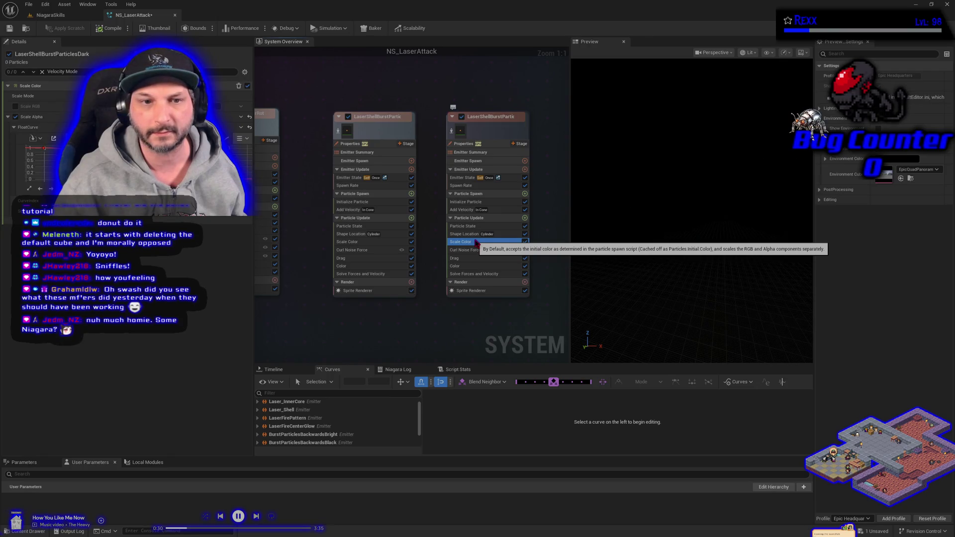
{"action": "key", "text": "Delete"}
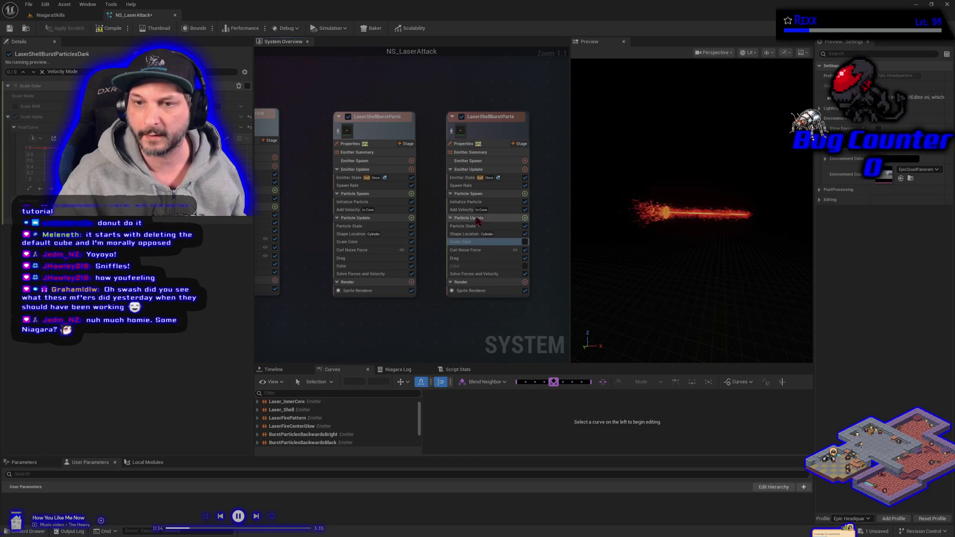
{"action": "left_click", "coordinate": [469, 203]}
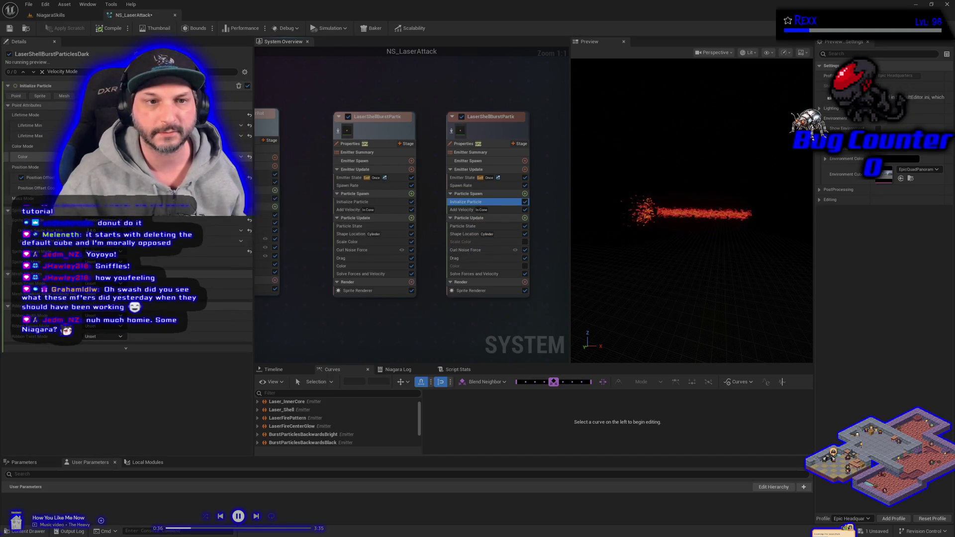
{"action": "left_click", "coordinate": [115, 157]}
{"action": "left_click_drag", "start_coordinate": [225, 235], "coordinate": [218, 251]}
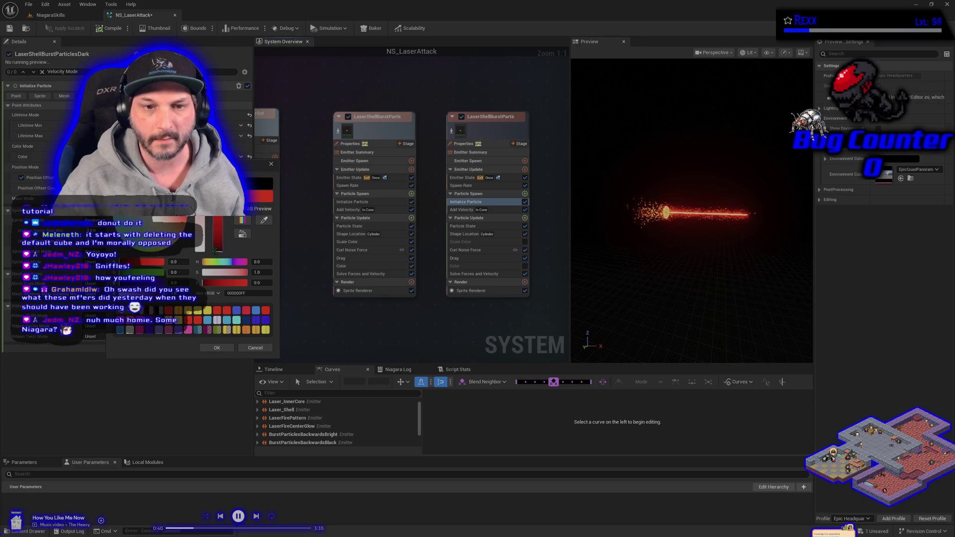
{"action": "left_click", "coordinate": [221, 348]}
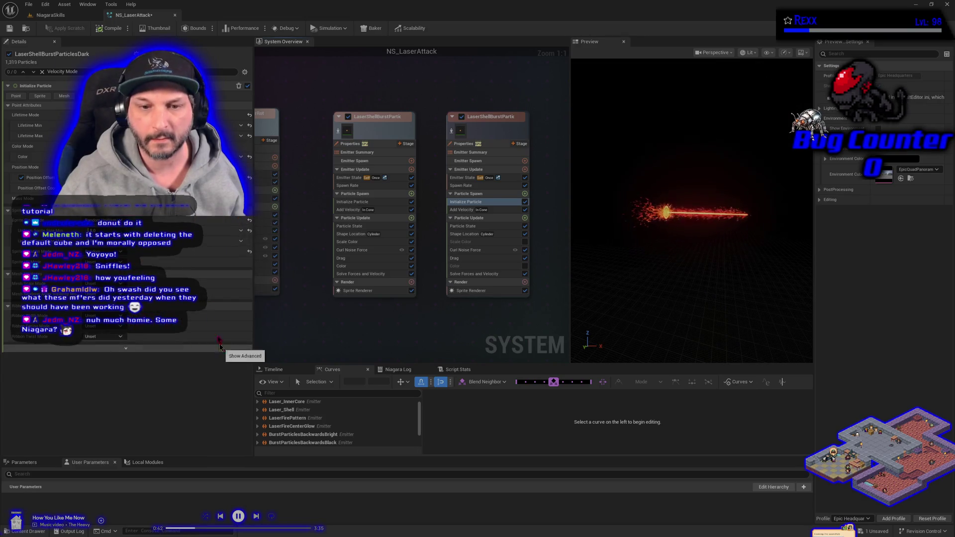
{"action": "key", "text": "ctrl+s"}
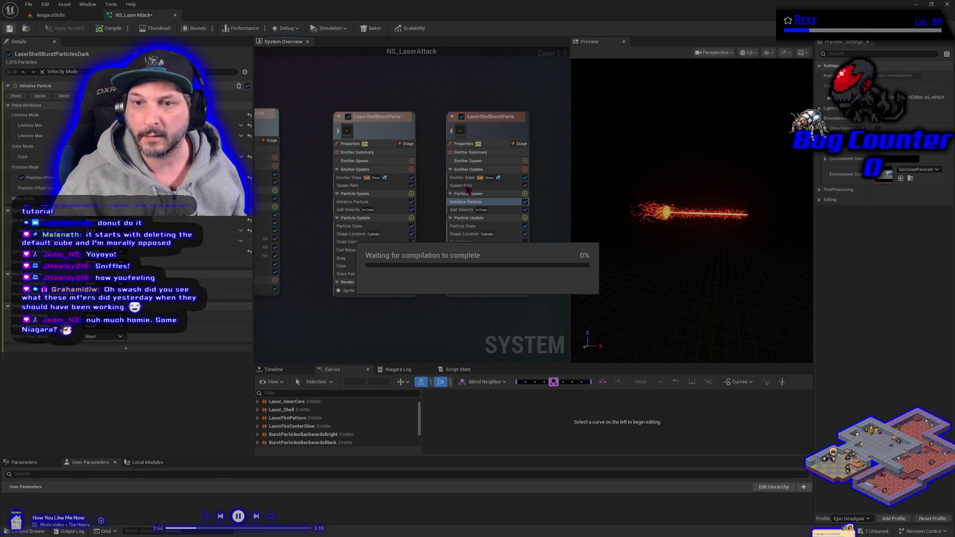
{"action": "left_click", "coordinate": [468, 186]}
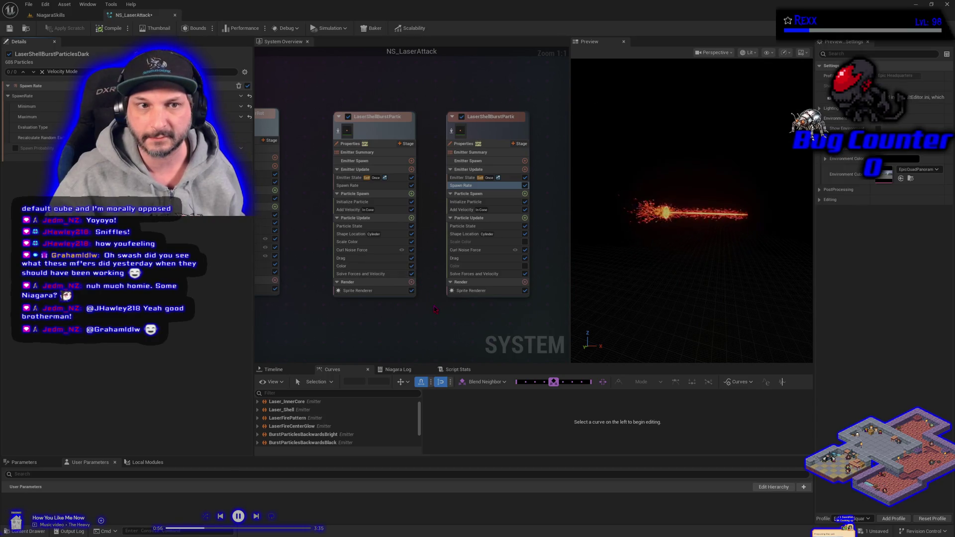
Save NS_LaserAttack and test-fire the laser in the NiagaraSkills level through the spawner's Details panel.
{"action": "left_click", "coordinate": [468, 202]}
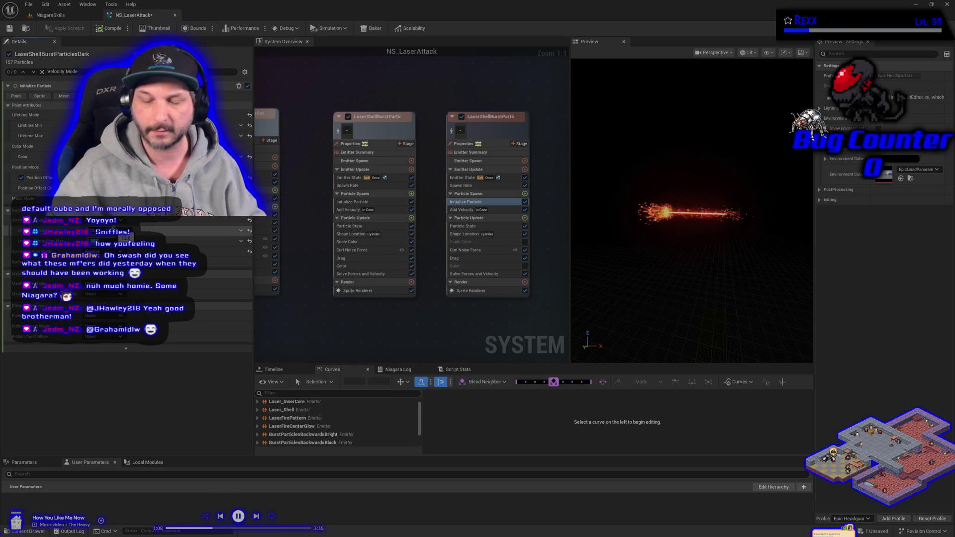
{"action": "left_click", "coordinate": [10, 29]}
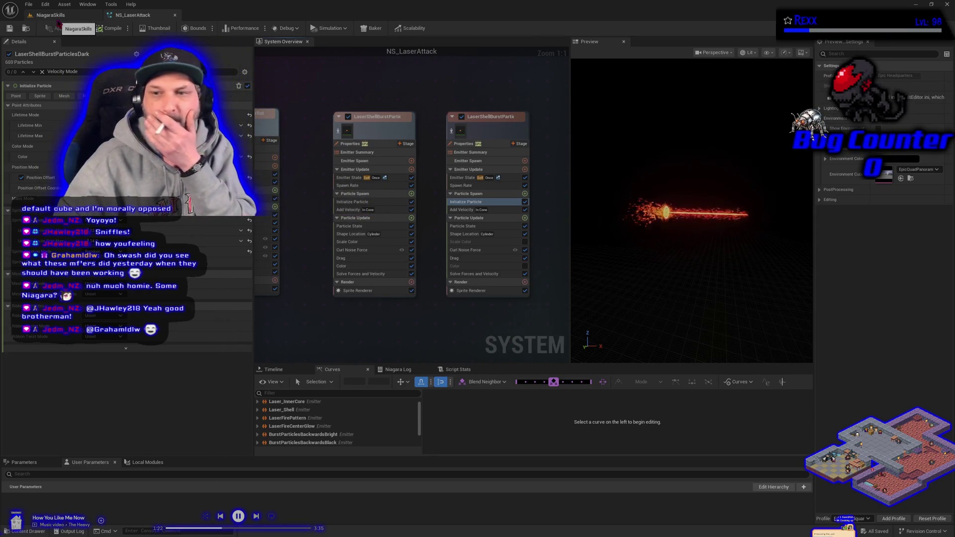
{"action": "left_click", "coordinate": [58, 20]}
{"action": "left_click", "coordinate": [7, 115]}
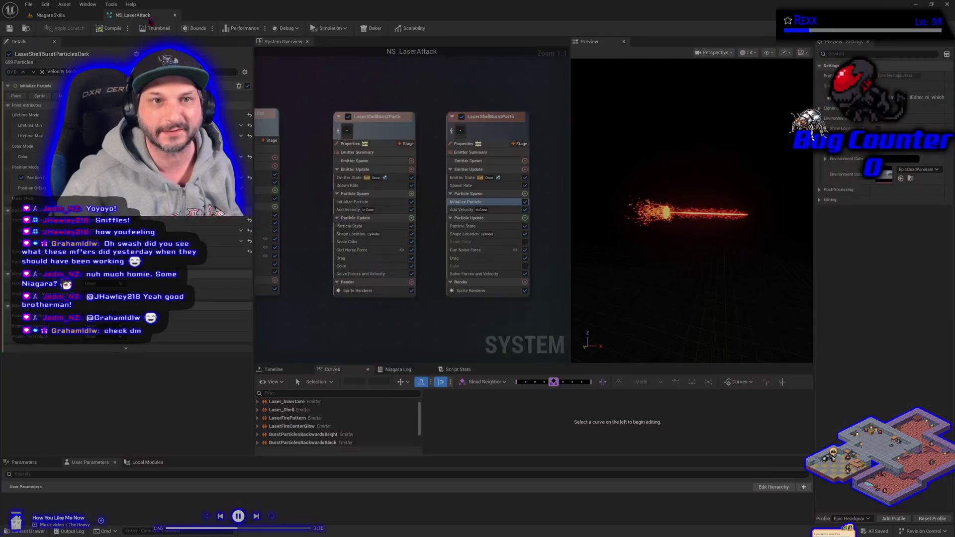
Change the dark emitter's Spawn Rate, save the system, and check the laser in the level.
{"action": "left_click", "coordinate": [132, 14]}
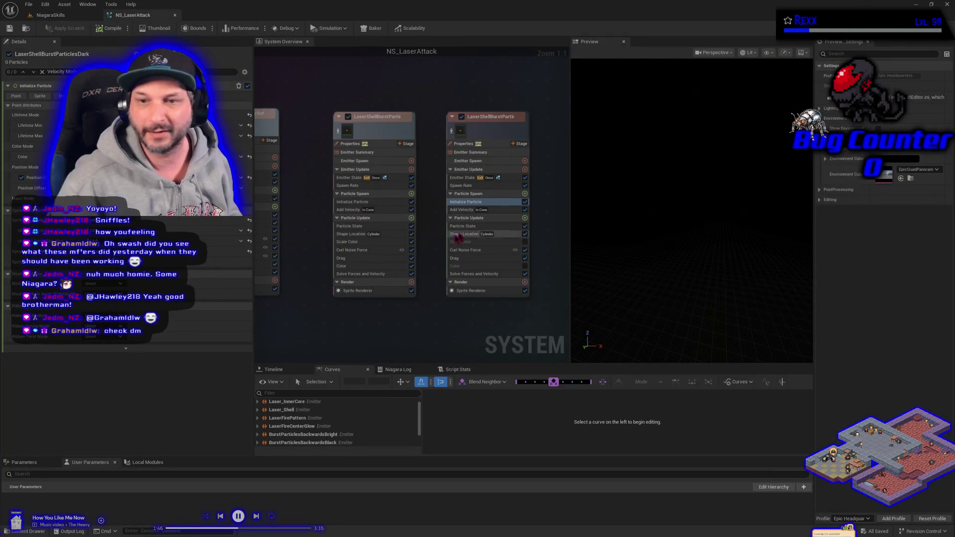
{"action": "left_click", "coordinate": [465, 185]}
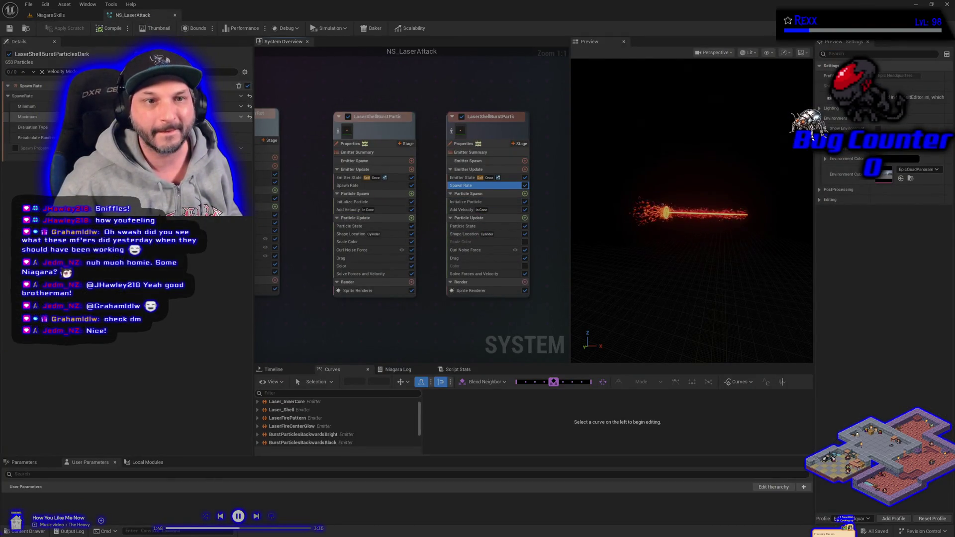
{"action": "key", "text": "Return"}
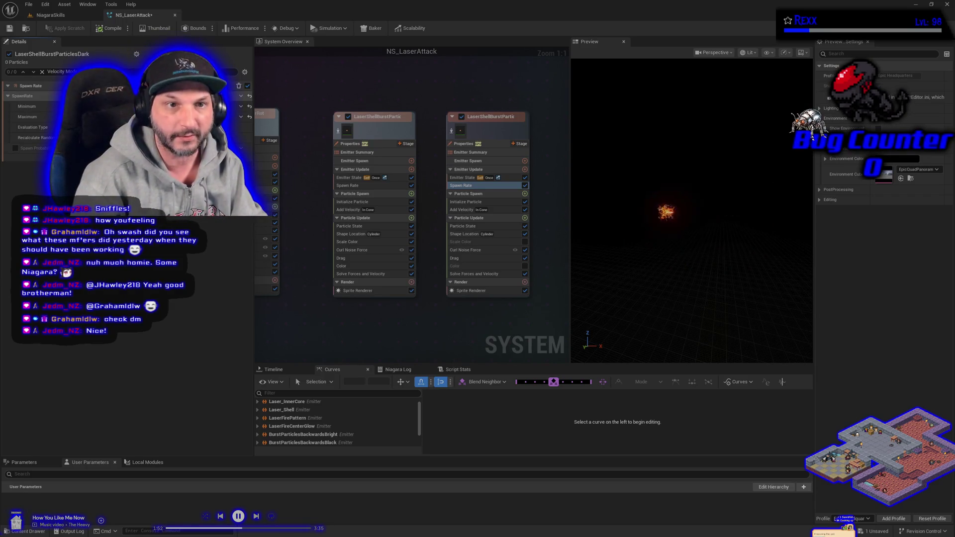
{"action": "left_click", "coordinate": [29, 4]}
{"action": "left_click", "coordinate": [60, 54]}
{"action": "left_click", "coordinate": [72, 15]}
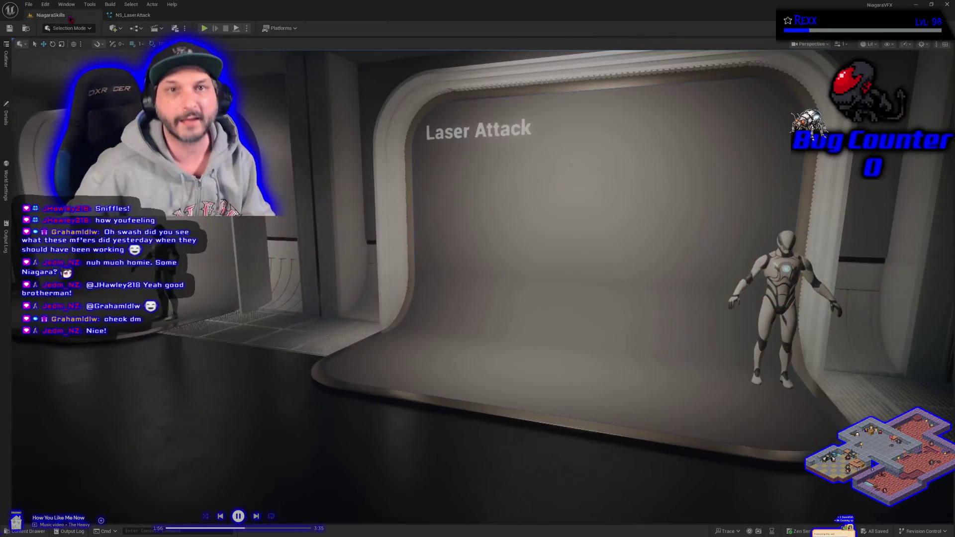
{"action": "left_click", "coordinate": [8, 127]}
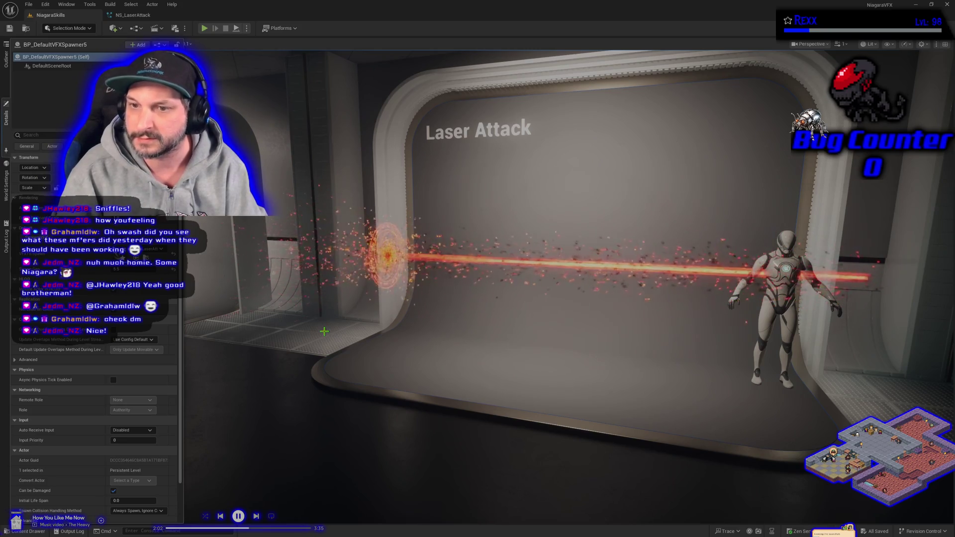
Retune the Spawn Rate once more, save, and review the denser particle shell in the level.
{"action": "left_click", "coordinate": [126, 19]}
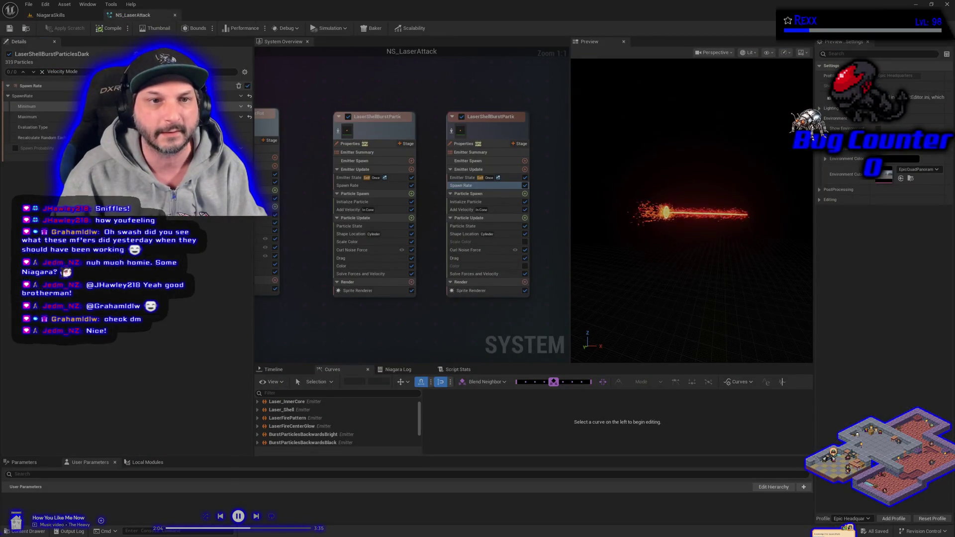
{"action": "key", "text": "Return"}
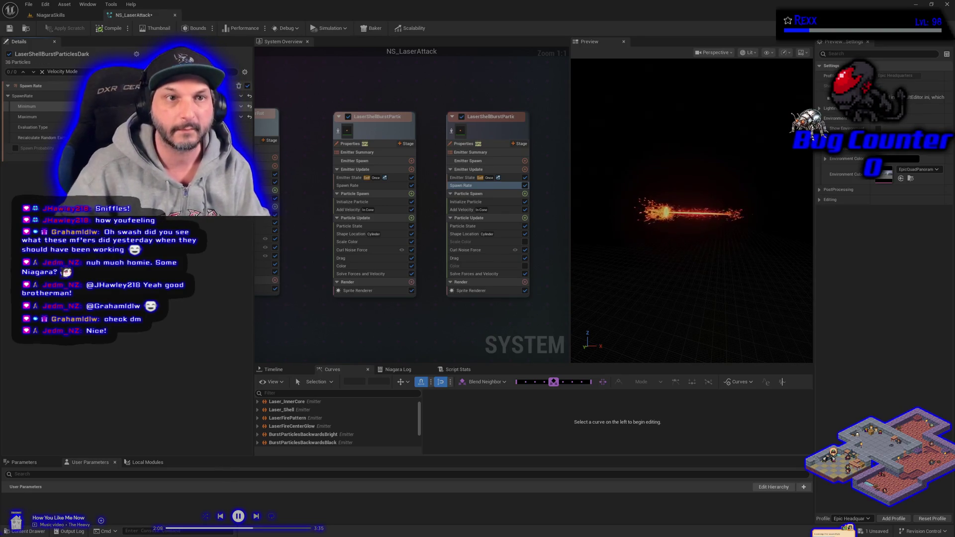
{"action": "left_click", "coordinate": [9, 29]}
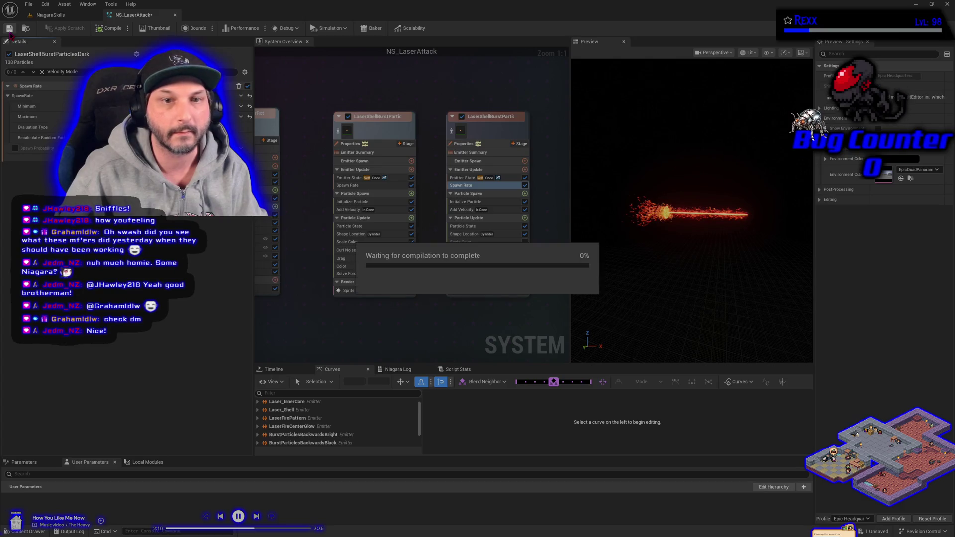
{"action": "left_click", "coordinate": [65, 17]}
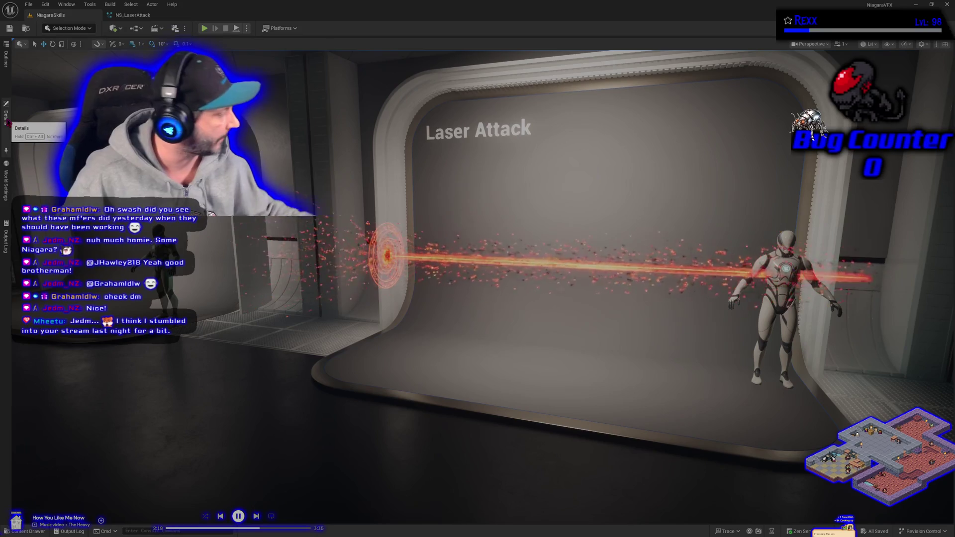
{"action": "left_click", "coordinate": [6, 117]}
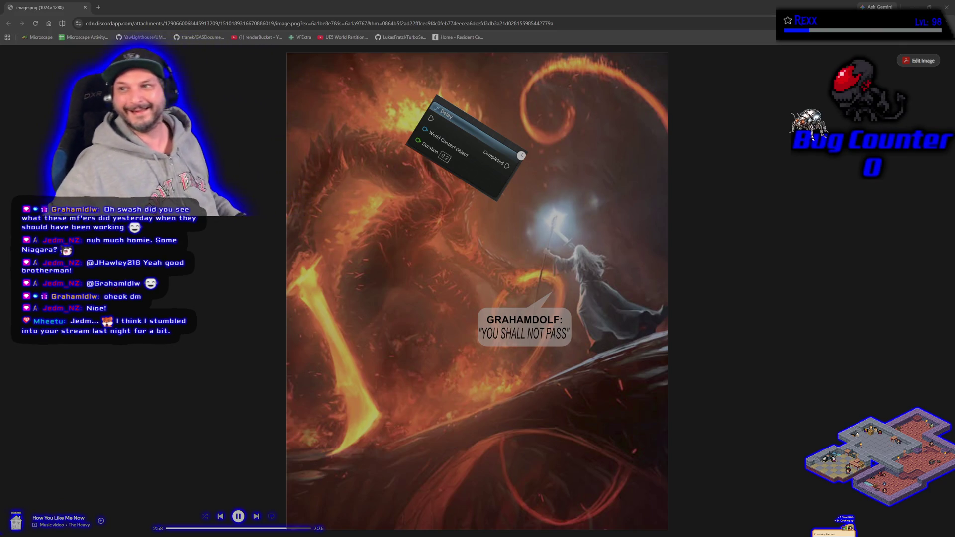
Download the wizard meme image as a PNG and close its Chrome tab.
{"action": "right_click", "coordinate": [481, 268]}
{"action": "left_click", "coordinate": [513, 287]}
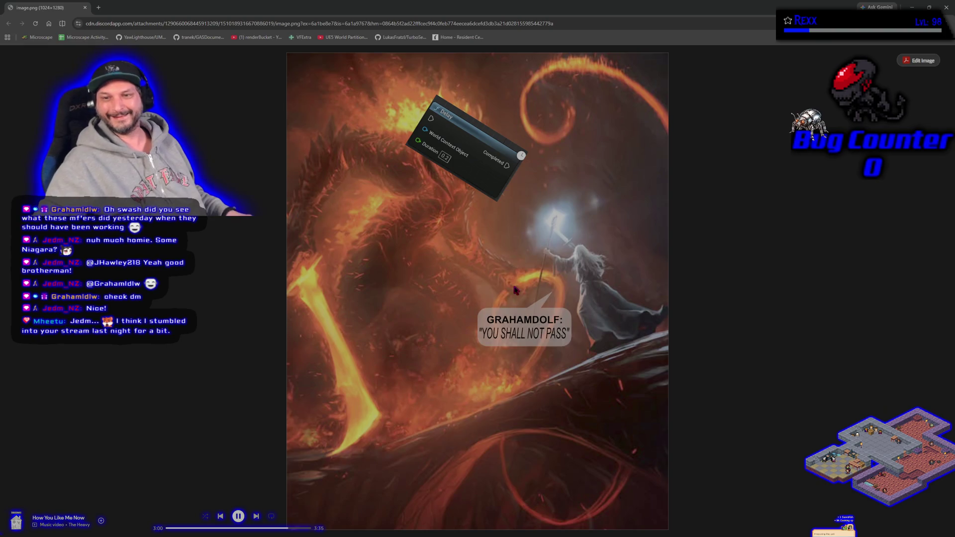
{"action": "key", "text": "Return"}
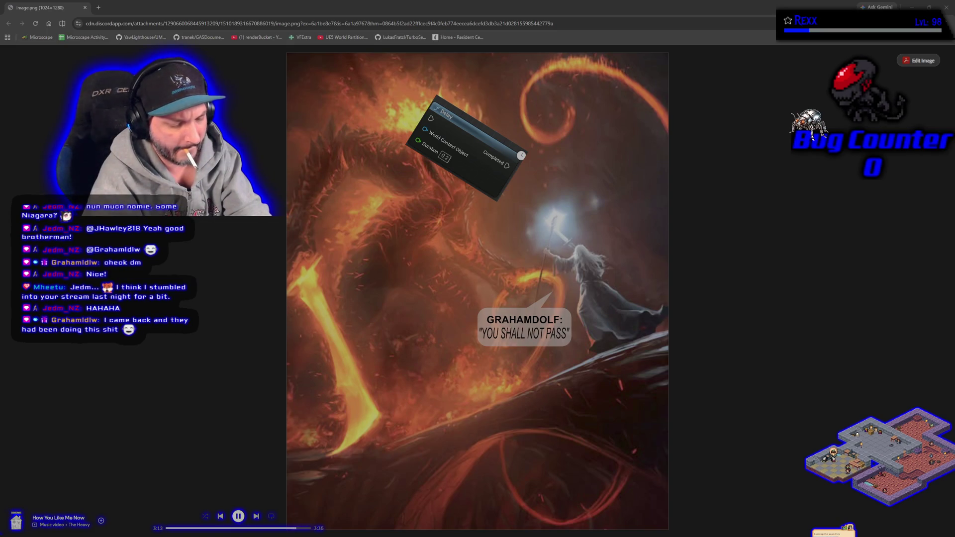
{"action": "key", "text": "Return"}
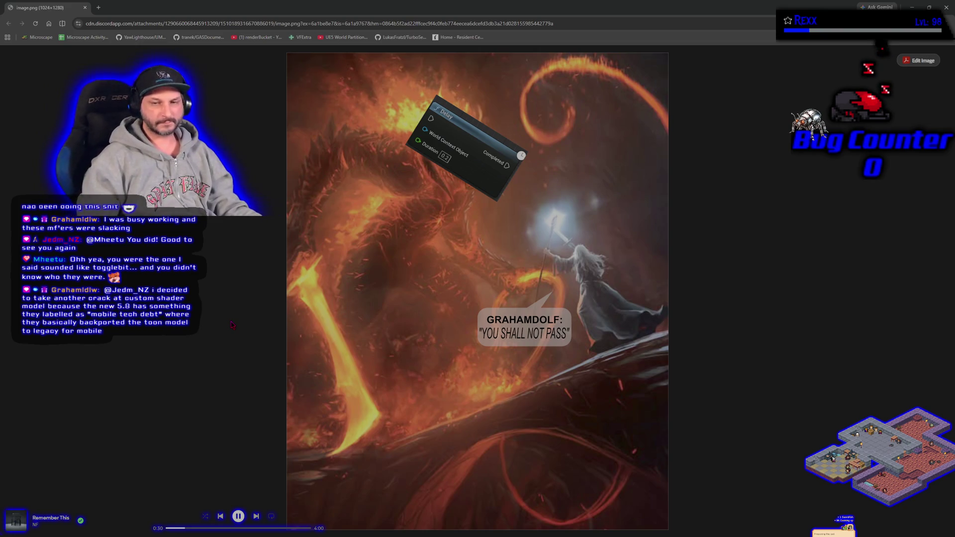
{"action": "left_click", "coordinate": [85, 7]}
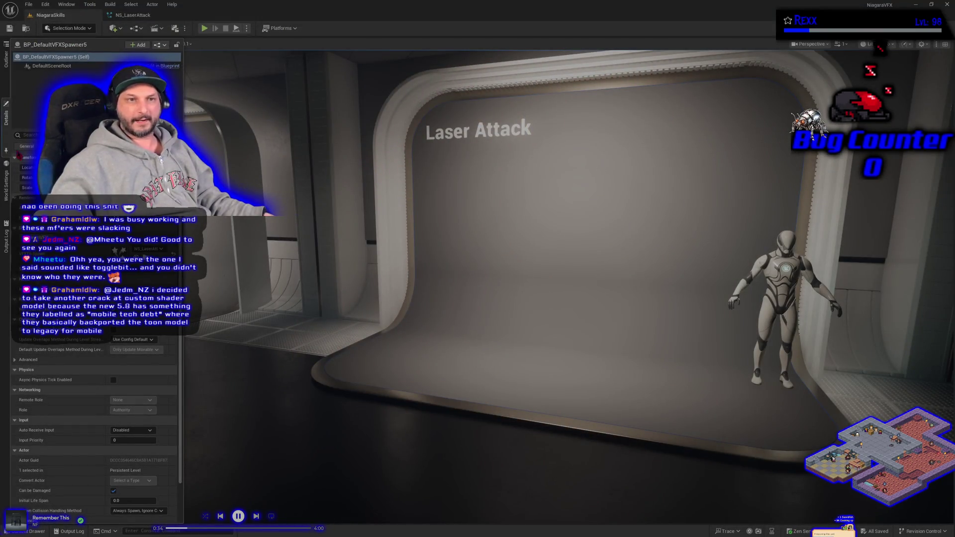
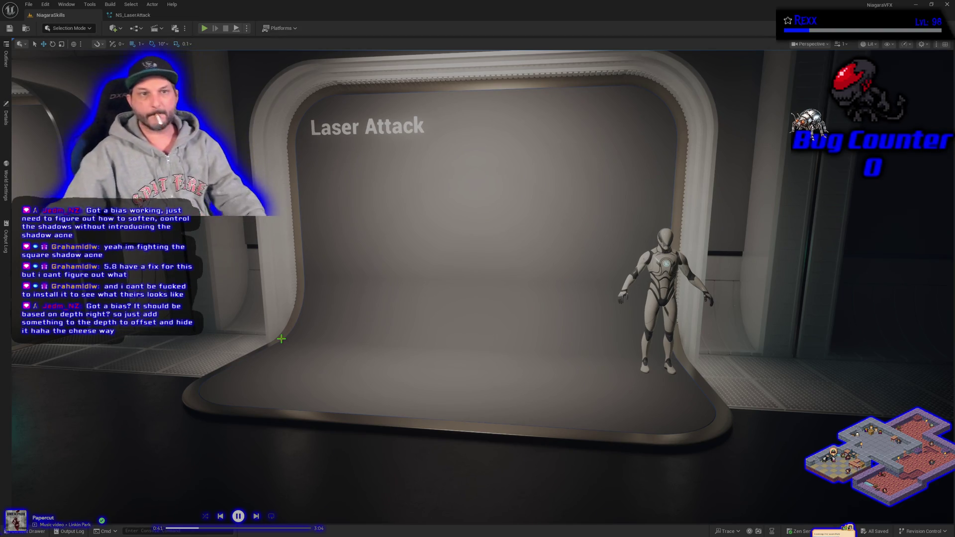
Show BP_DefaultVFXSpawner5's Details beside the playing laser, briefly switching to Steam and back.
{"action": "left_click", "coordinate": [6, 117]}
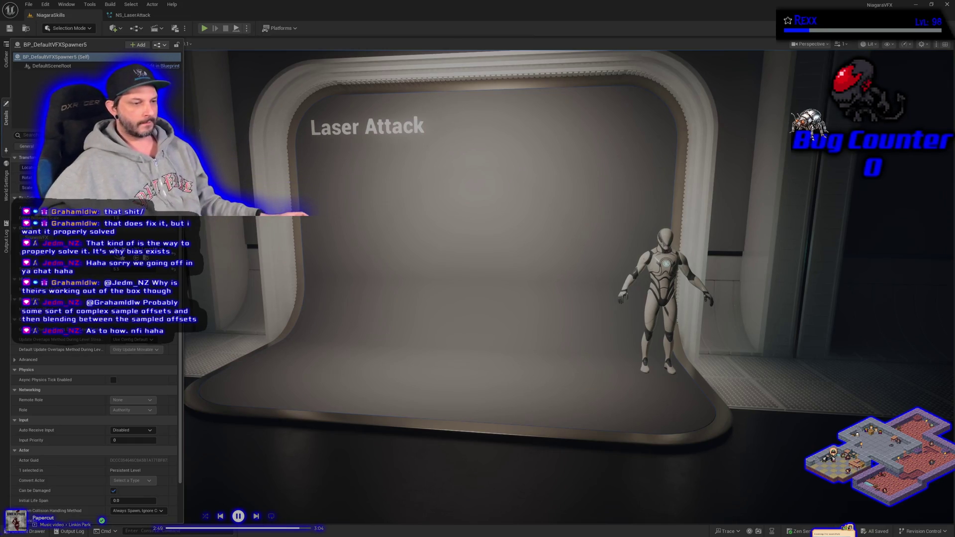
{"action": "key", "text": "alt+Tab"}
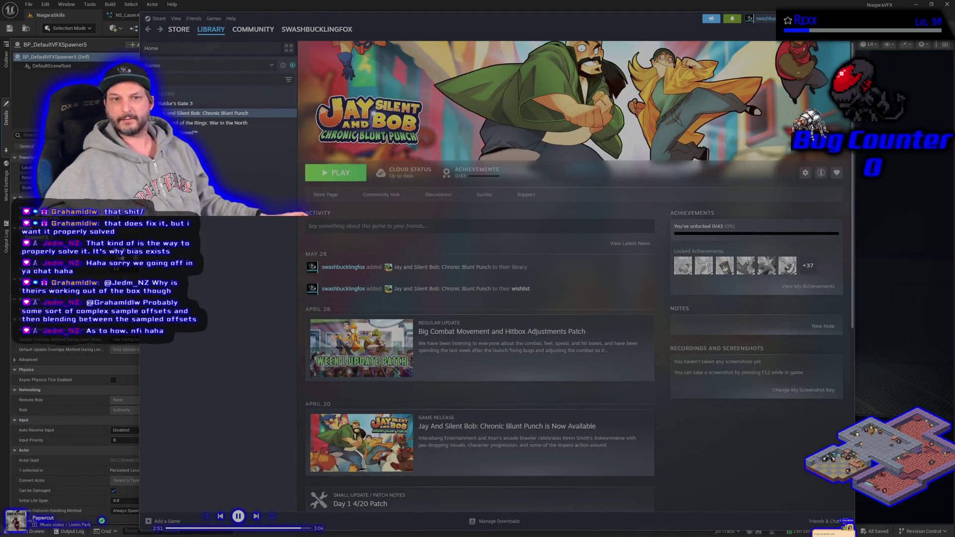
{"action": "key", "text": "alt+Tab"}
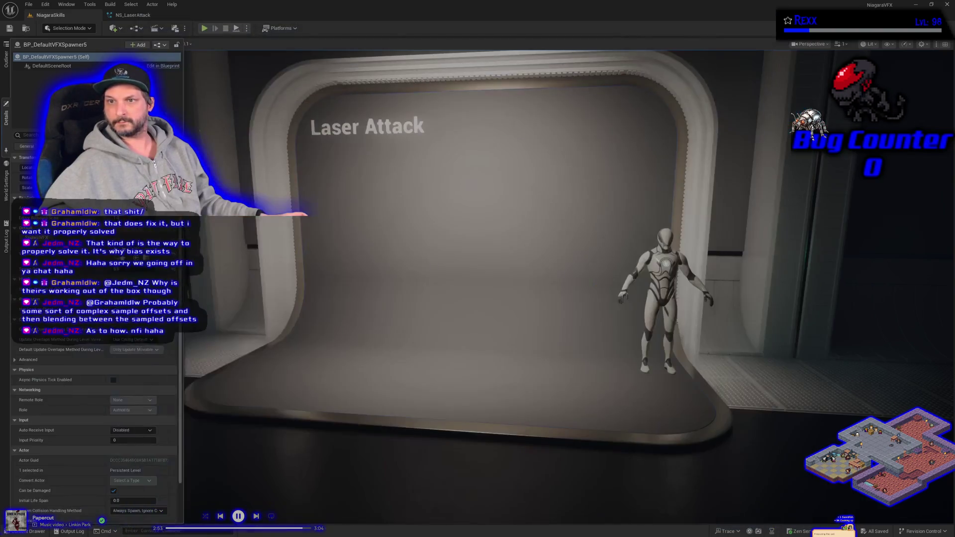
Pull the camera back to frame the stage and mannequin, then reopen the spawner's properties.
{"action": "left_click_drag", "start_coordinate": [201, 263], "coordinate": [204, 264]}
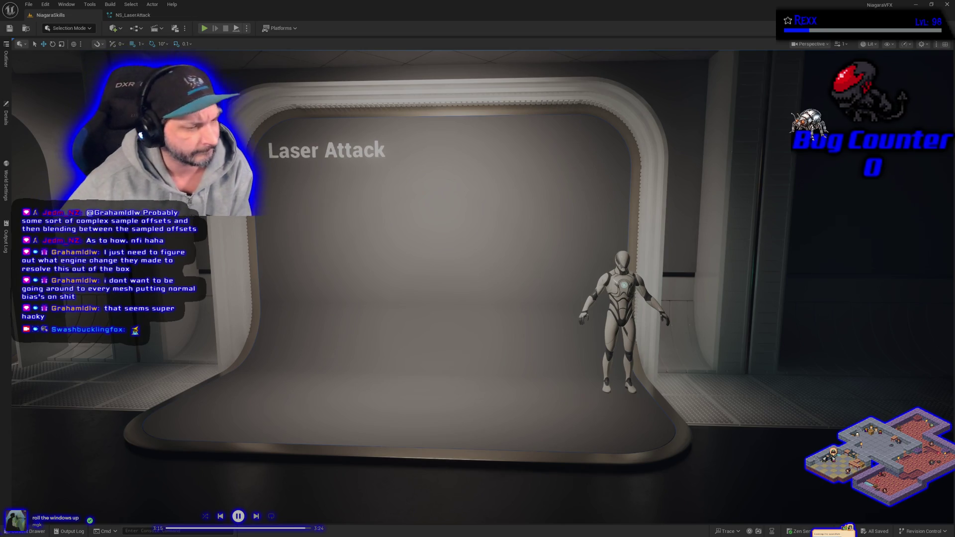
{"action": "left_click", "coordinate": [7, 124]}
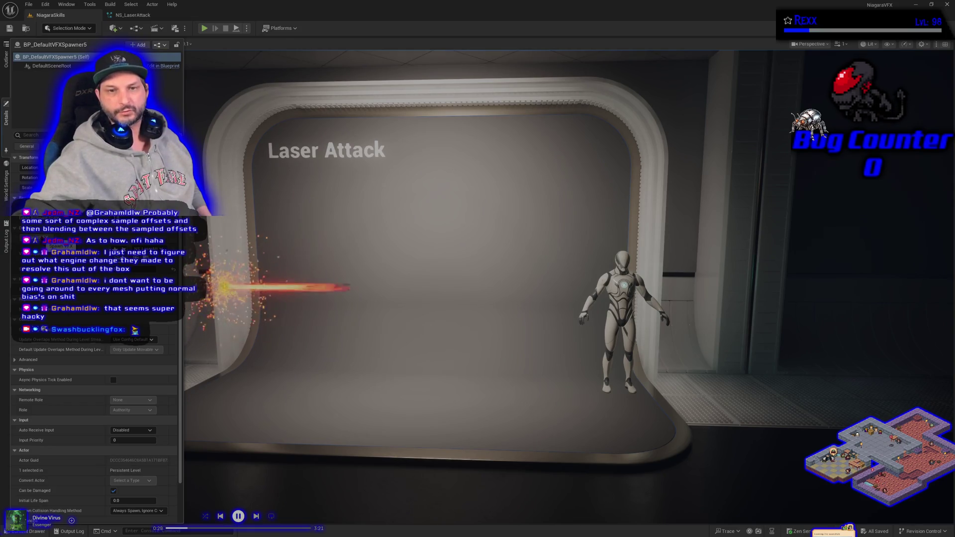
Switch from the level viewport to the NS_LaserAttack Niagara system editor.
{"action": "scroll", "coordinate": [477, 279], "scroll_direction": "up", "scroll_amount": 3}
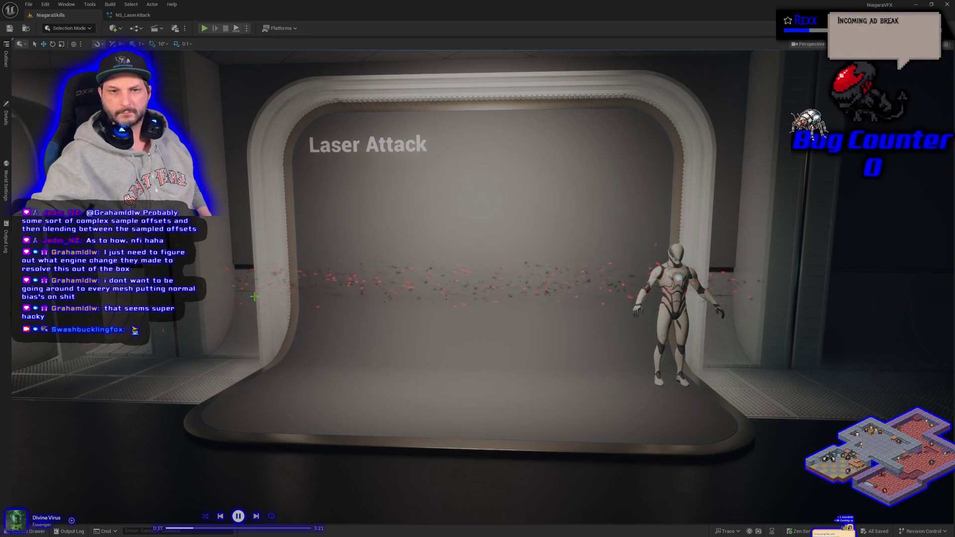
{"action": "left_click", "coordinate": [132, 14]}
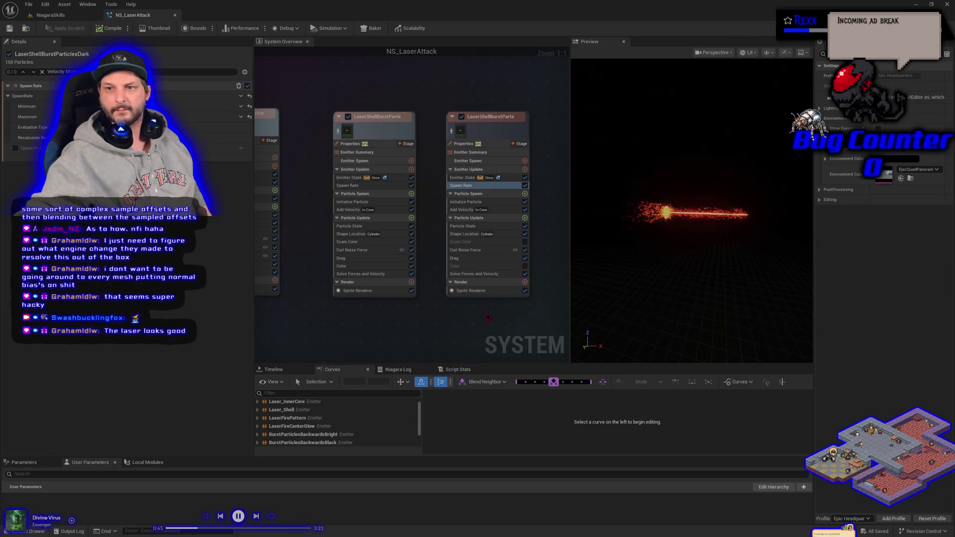
{"action": "left_click", "coordinate": [57, 15]}
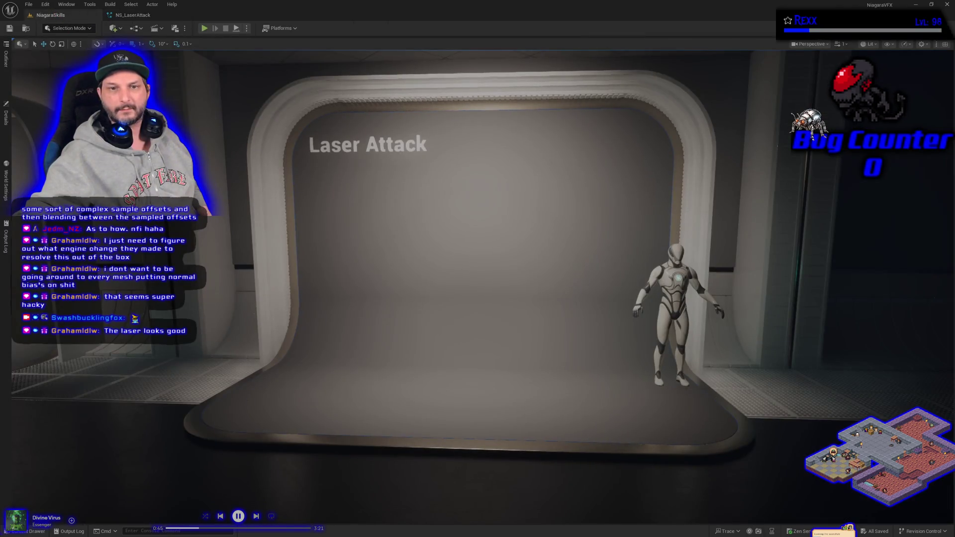
{"action": "left_click", "coordinate": [5, 117]}
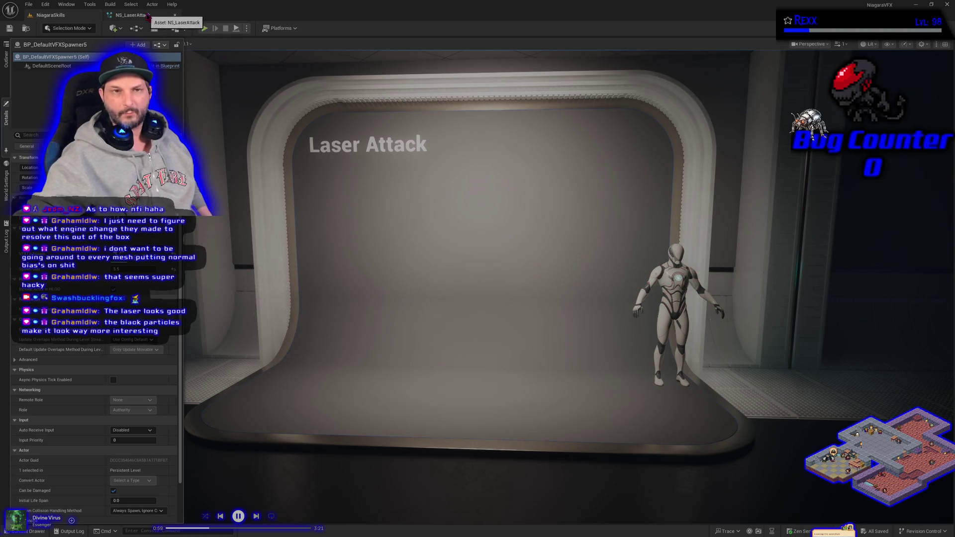
{"action": "left_click", "coordinate": [147, 16]}
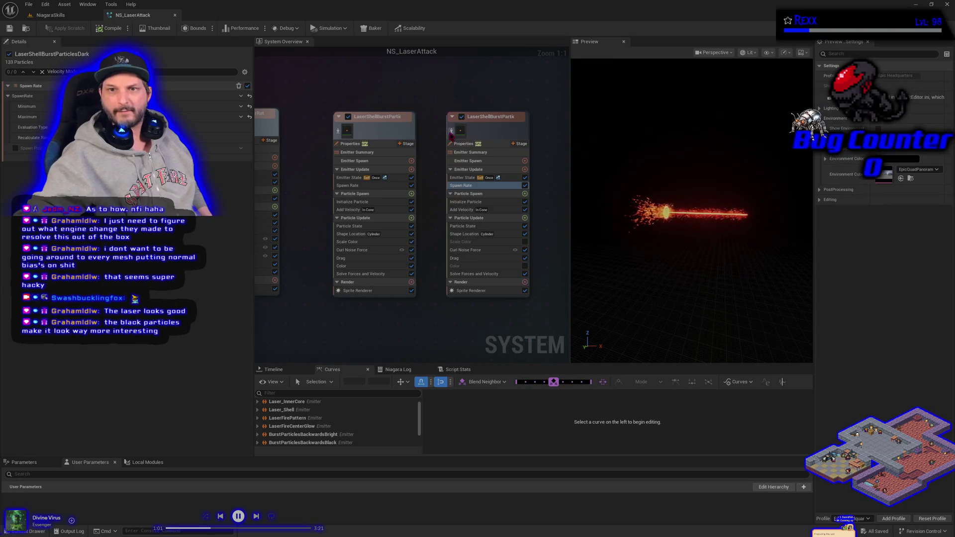
Compare the isolated first shell burst emitter with the full laser, then open LaserShellBurstParticlesDark's Shape Location.
{"action": "left_click", "coordinate": [339, 131]}
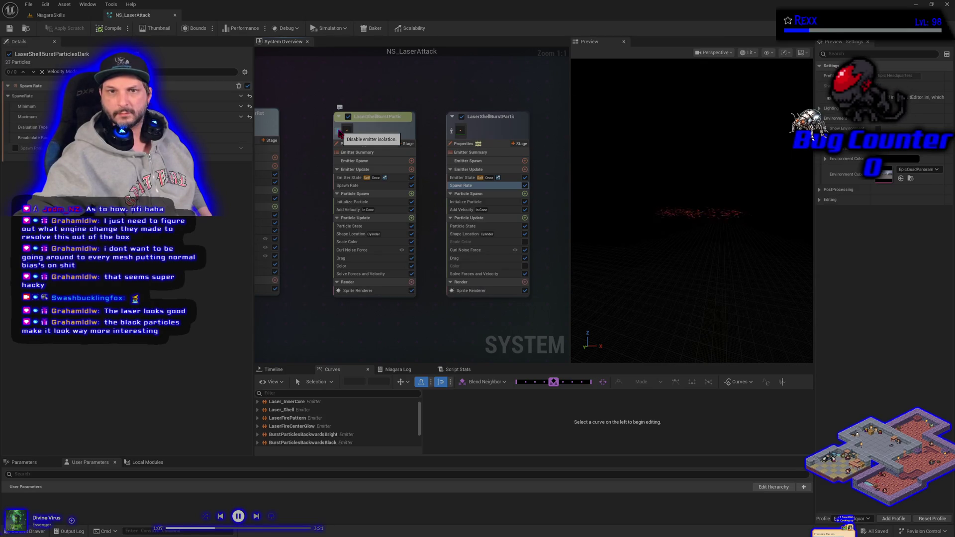
{"action": "left_click", "coordinate": [339, 132]}
{"action": "left_click", "coordinate": [339, 132]}
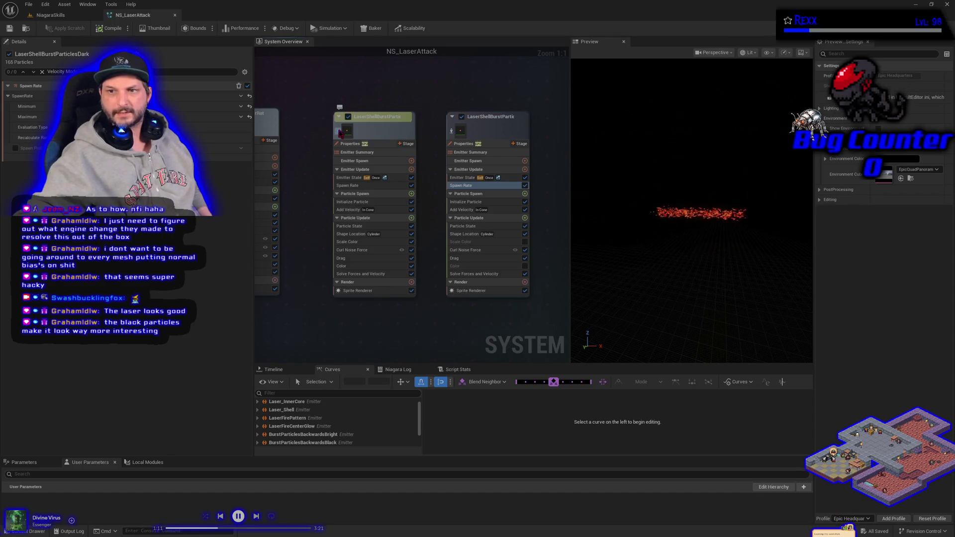
{"action": "left_click", "coordinate": [339, 133]}
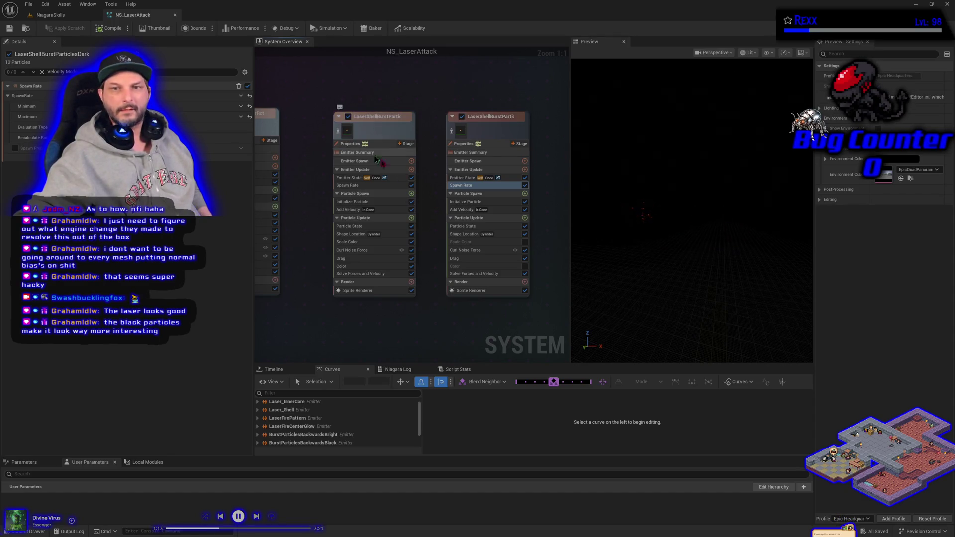
{"action": "left_click", "coordinate": [468, 236]}
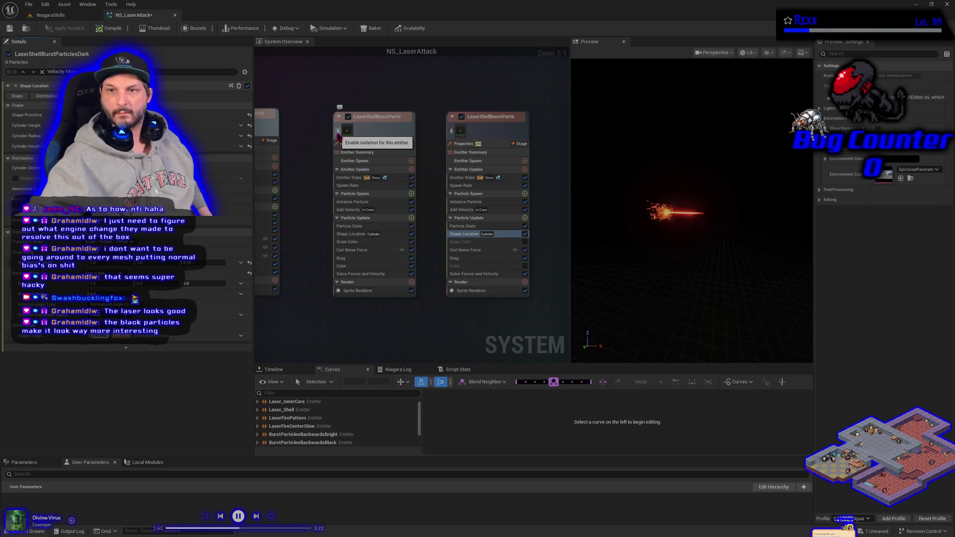
Toggle isolation of the first shell burst emitter repeatedly to compare against the full laser.
{"action": "left_click", "coordinate": [338, 132]}
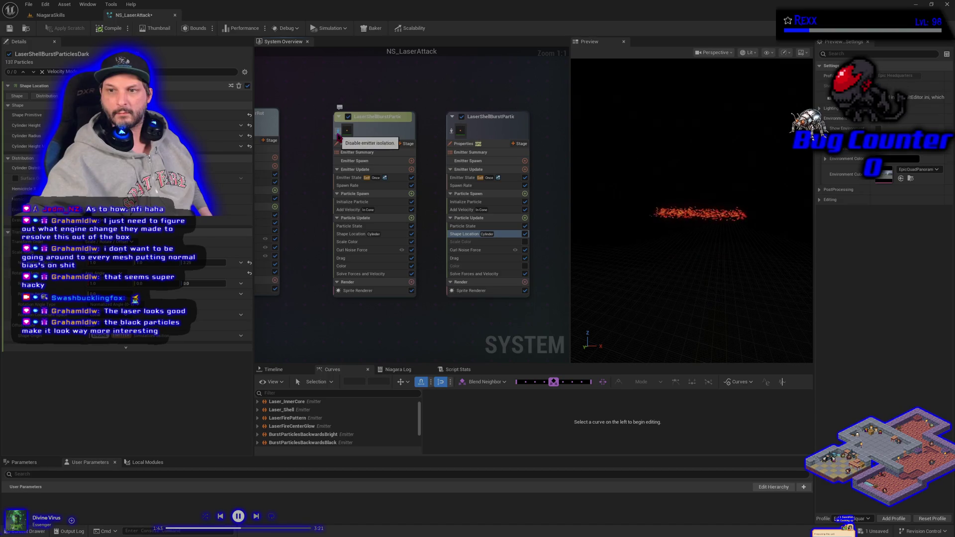
{"action": "left_click", "coordinate": [338, 132]}
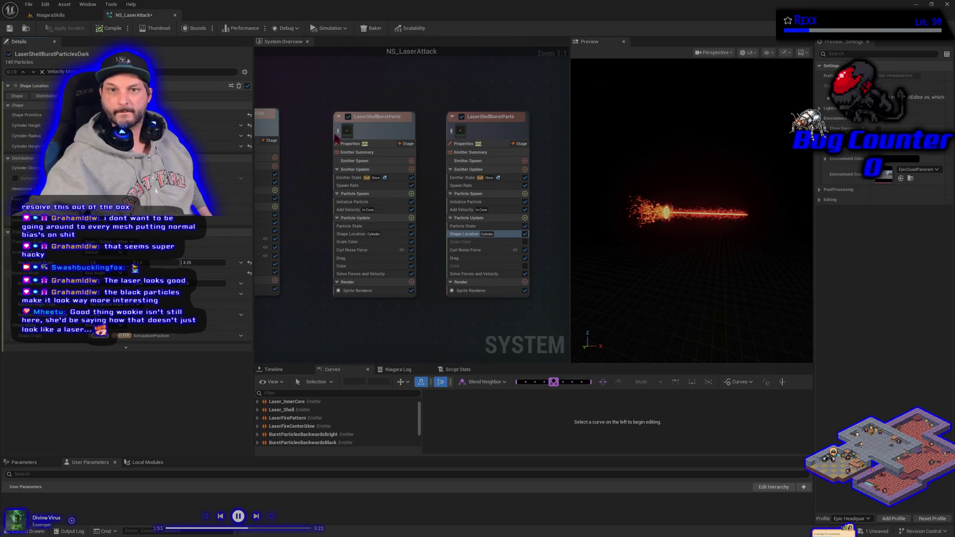
{"action": "left_click", "coordinate": [338, 131]}
{"action": "left_click", "coordinate": [338, 132]}
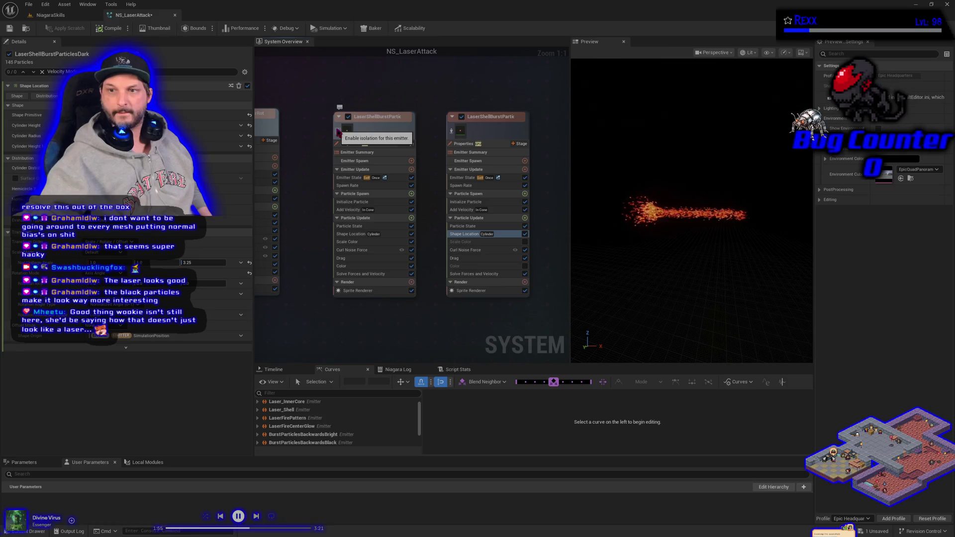
{"action": "left_click", "coordinate": [338, 131]}
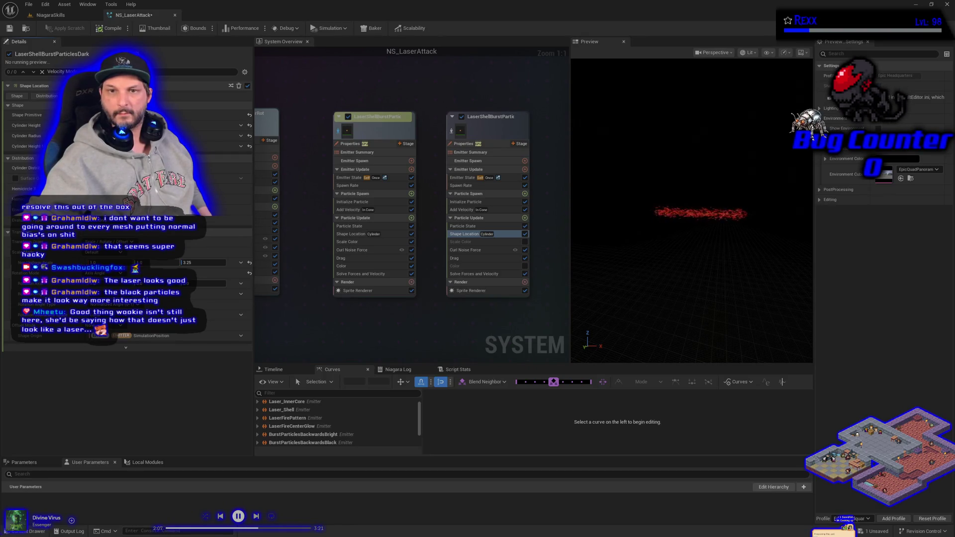
{"action": "left_click", "coordinate": [338, 132]}
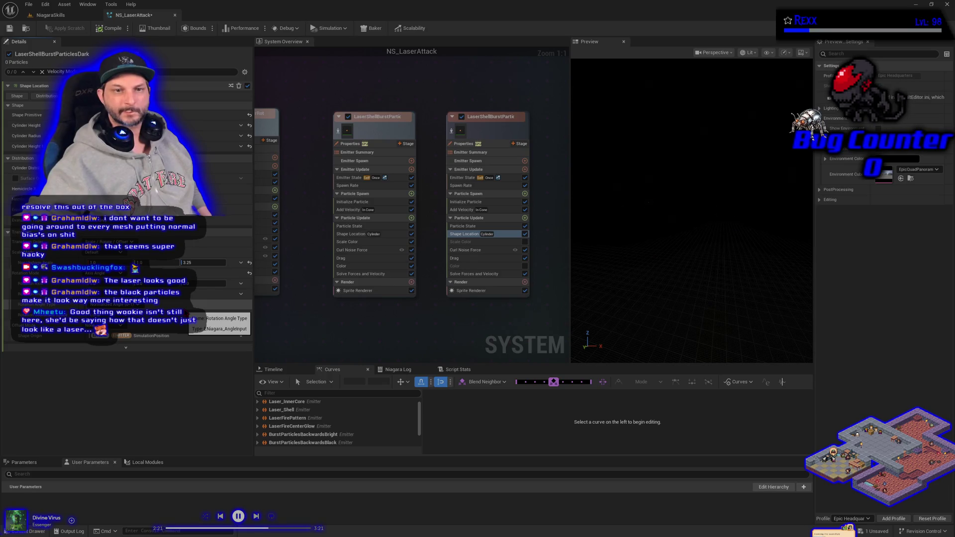
In the second emitter's Initialize Particle, undo the last value edit and re-toggle Position.
{"action": "left_click", "coordinate": [468, 202]}
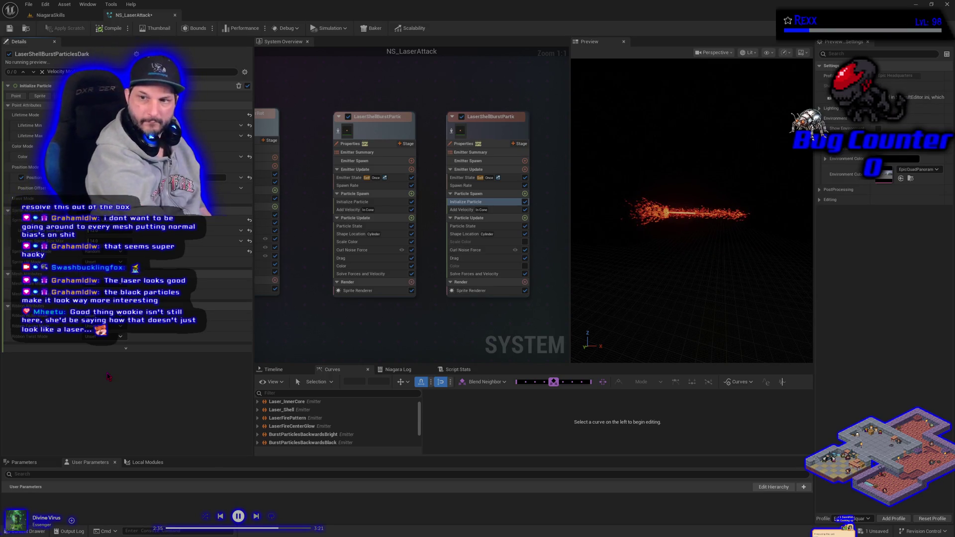
{"action": "key", "text": "ctrl+z"}
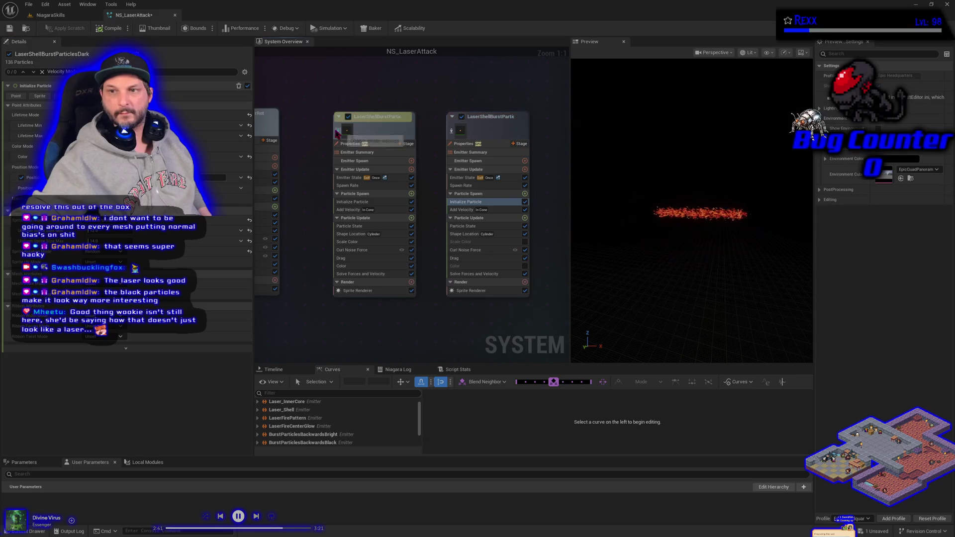
{"action": "left_click", "coordinate": [22, 178]}
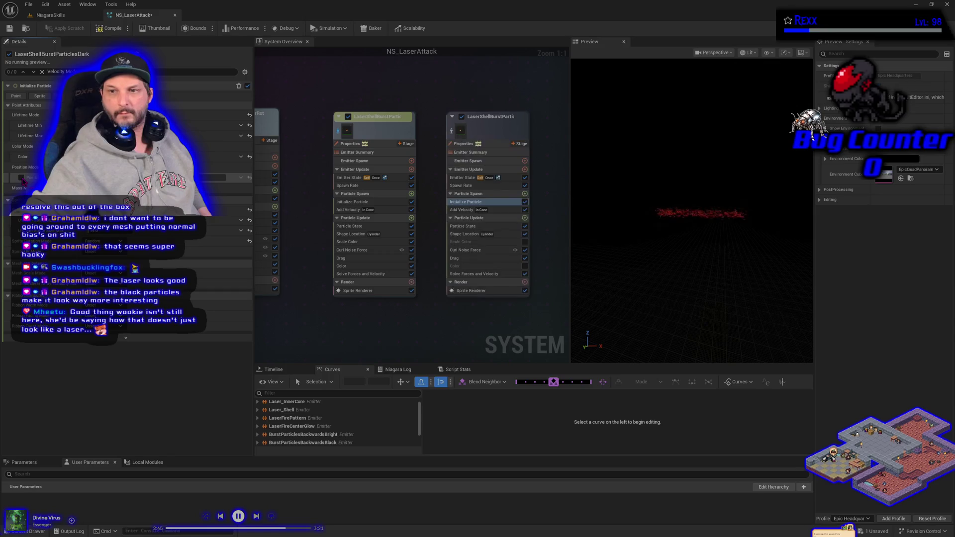
{"action": "left_click", "coordinate": [22, 178]}
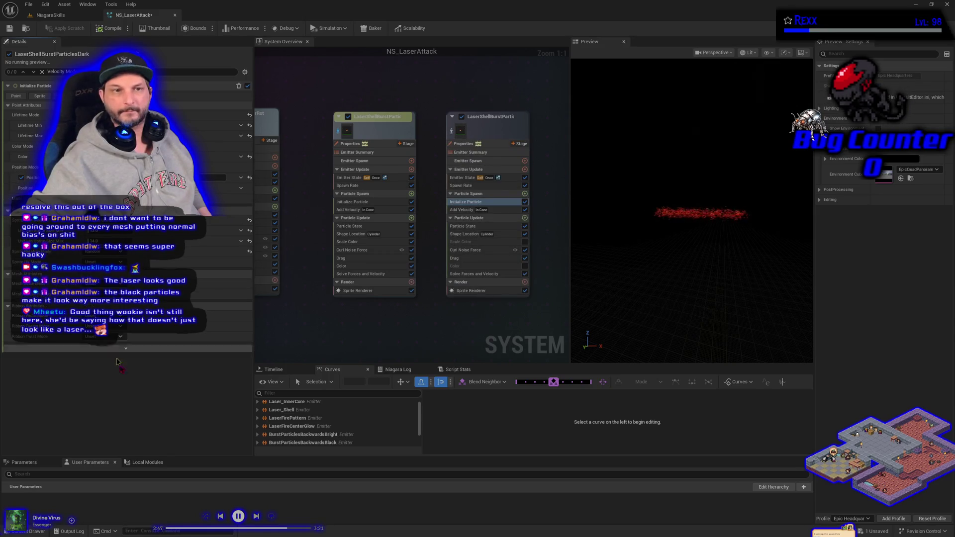
{"action": "key", "text": "Down"}
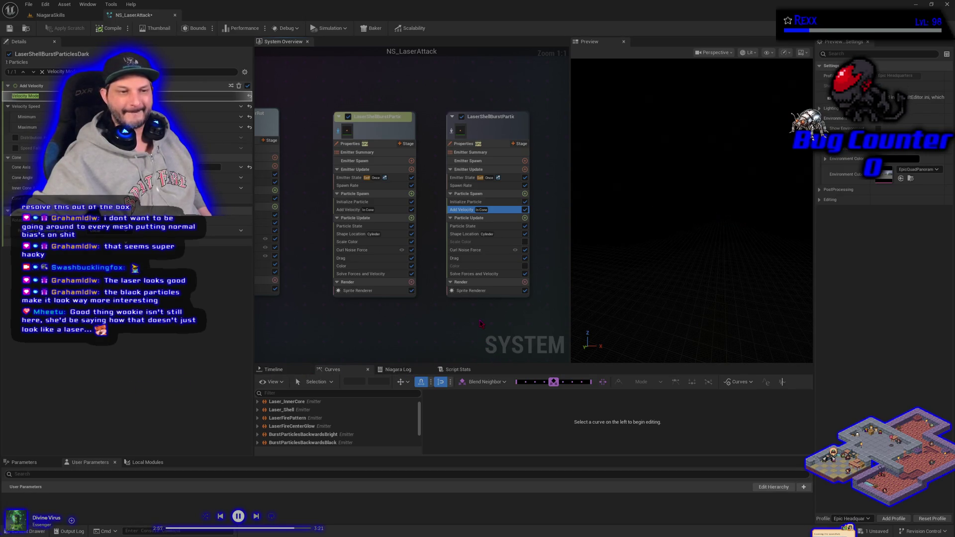
Save NS_LaserAttack and show the spawner's properties in the NiagaraSkills level.
{"action": "left_click", "coordinate": [10, 29]}
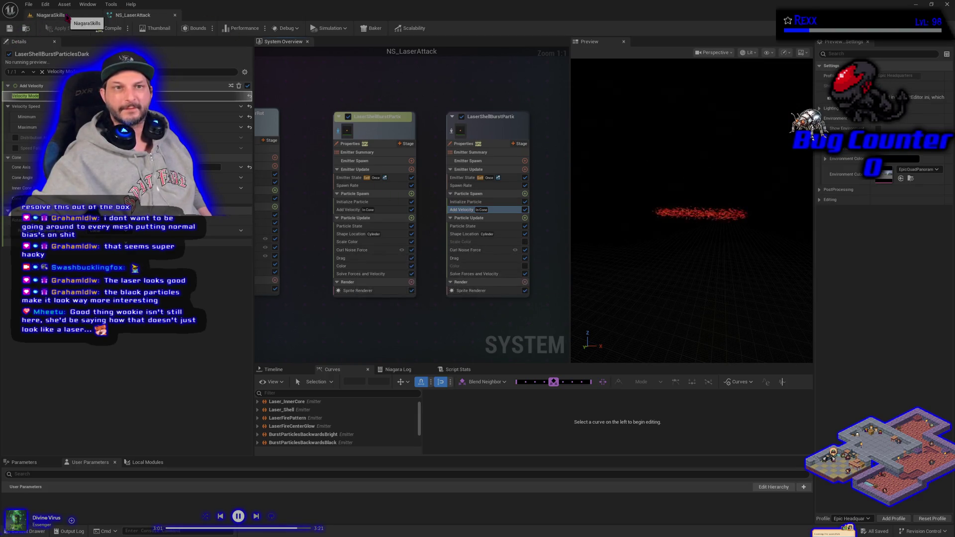
{"action": "left_click", "coordinate": [73, 17]}
{"action": "left_click", "coordinate": [6, 117]}
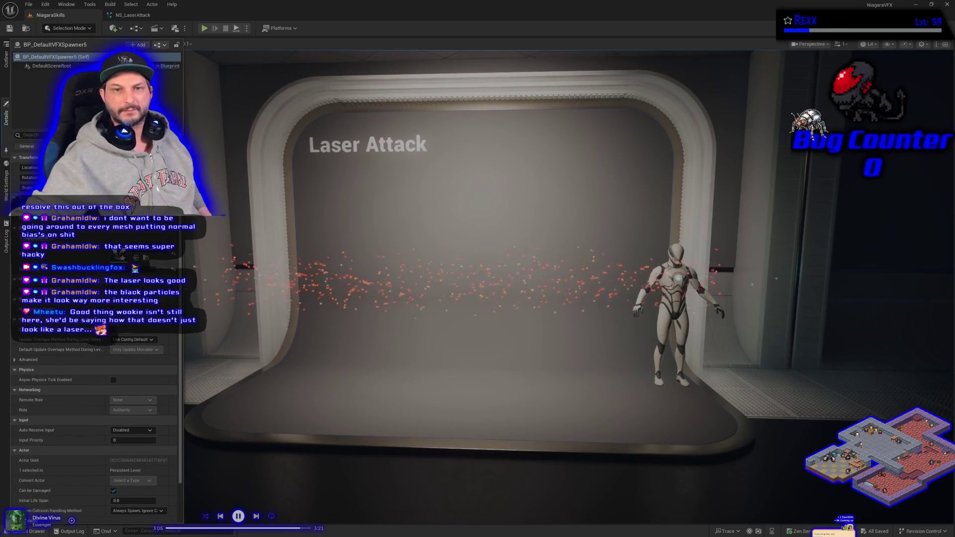
Watch the laser fire past the mannequin in the NiagaraSkills level, then return to NS_LaserAttack.
{"action": "left_click", "coordinate": [141, 15]}
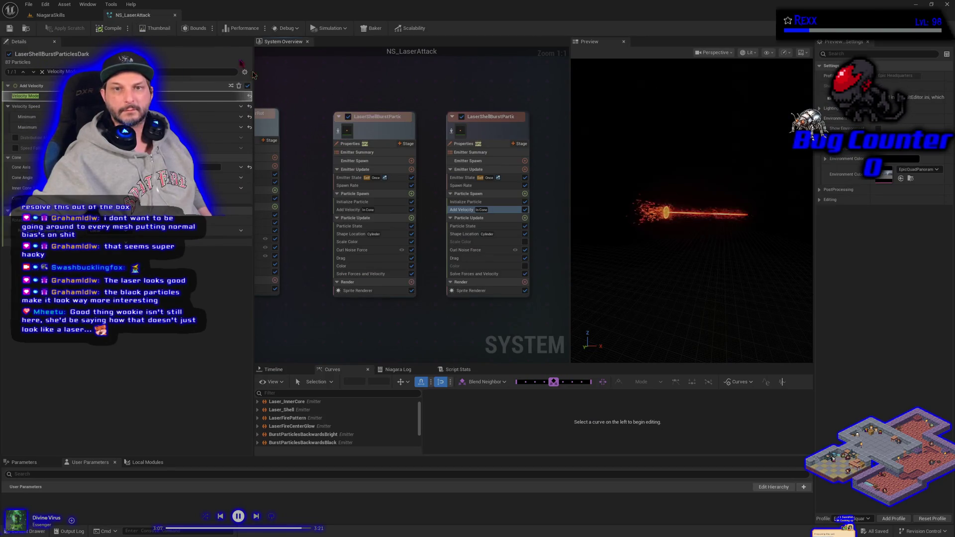
{"action": "left_click", "coordinate": [49, 15]}
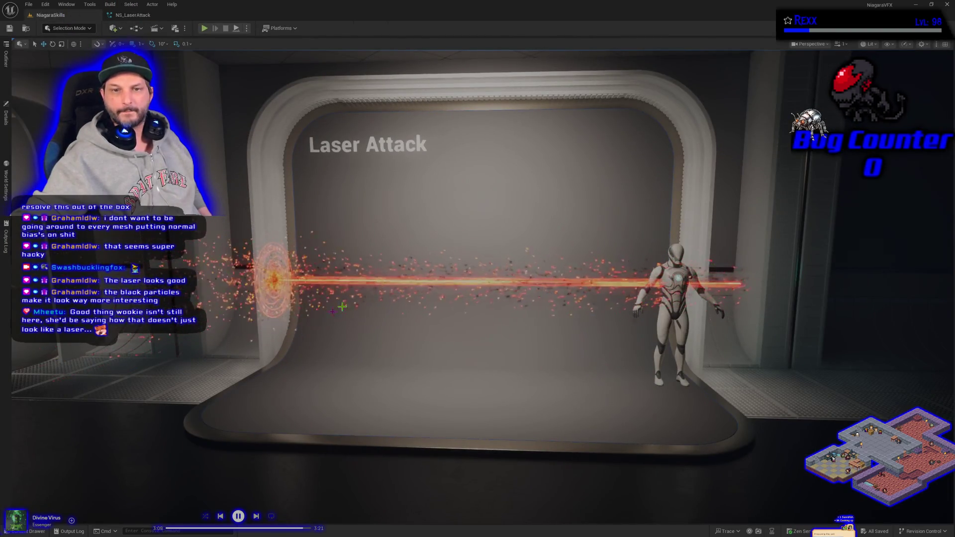
{"action": "scroll", "coordinate": [419, 319], "scroll_direction": "up", "scroll_amount": 5}
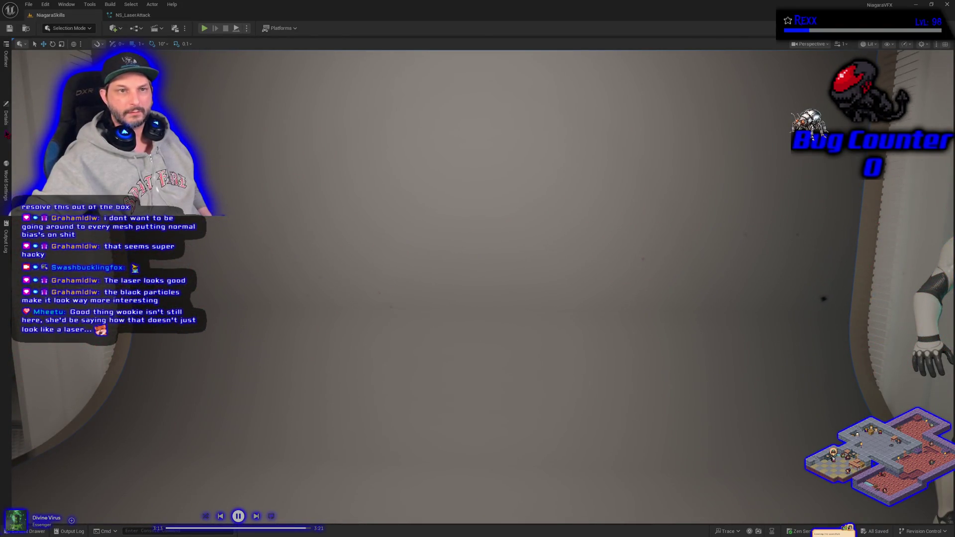
{"action": "left_click", "coordinate": [6, 116]}
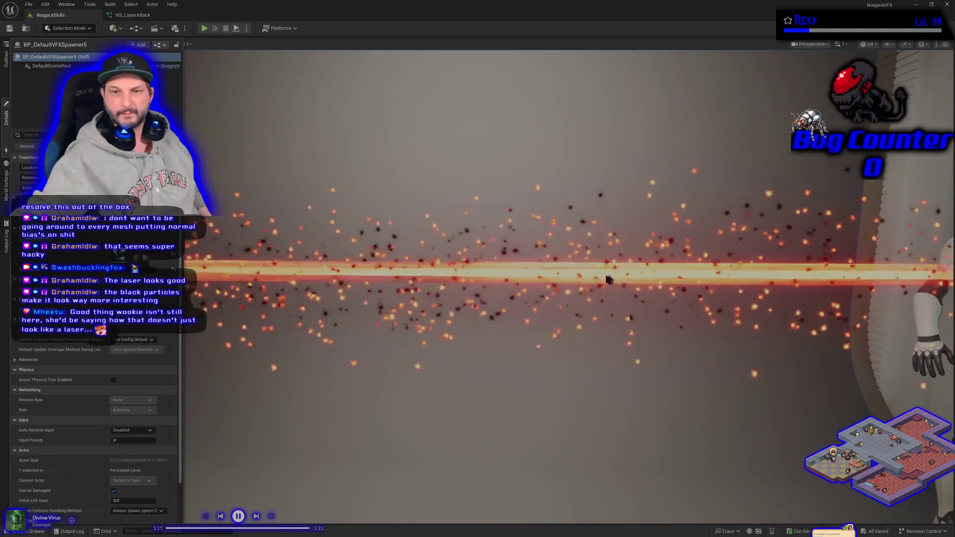
{"action": "left_click", "coordinate": [153, 15]}
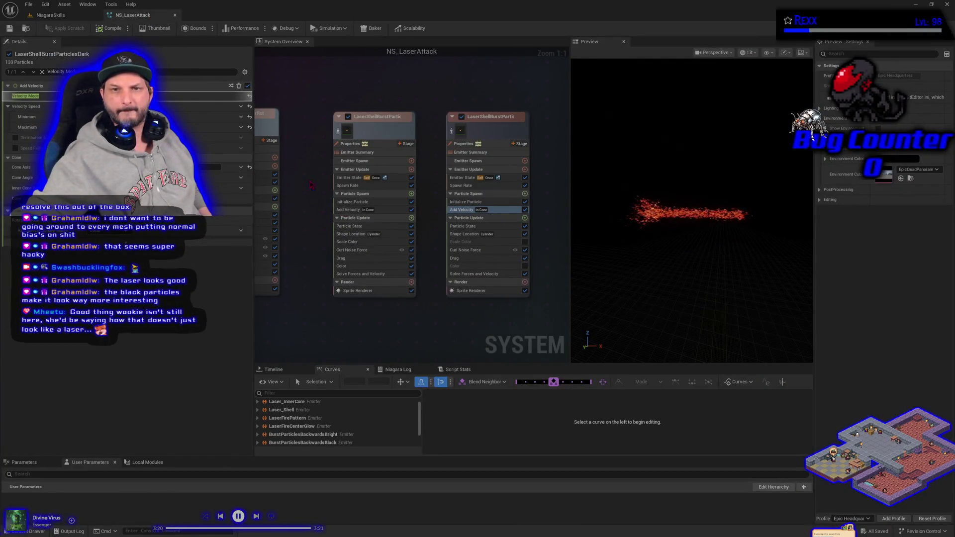
Pan the System Overview to the Backward Particles group and select BurstParticlesBackwardsBlack.
{"action": "mouse_move", "coordinate": [312, 177]}
{"action": "left_mouse_down"}
{"action": "mouse_move", "coordinate": [368, 299]}
{"action": "mouse_move", "coordinate": [450, 331]}
{"action": "mouse_move", "coordinate": [459, 300]}
{"action": "mouse_move", "coordinate": [480, 326]}
{"action": "left_mouse_up"}
{"action": "scroll", "coordinate": [423, 299], "scroll_direction": "down", "scroll_amount": 2}
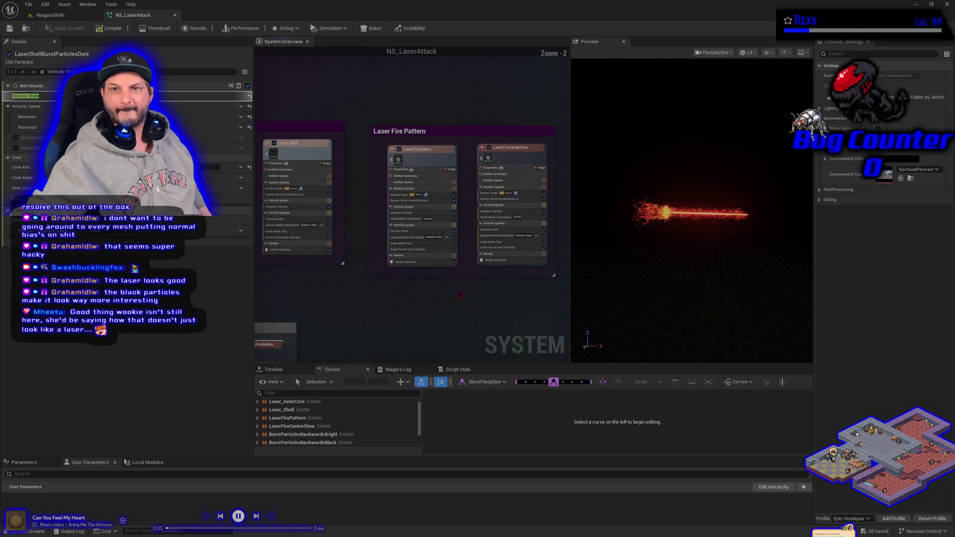
{"action": "mouse_move", "coordinate": [413, 299]}
{"action": "left_mouse_down"}
{"action": "mouse_move", "coordinate": [561, 281]}
{"action": "mouse_move", "coordinate": [468, 217]}
{"action": "left_mouse_up"}
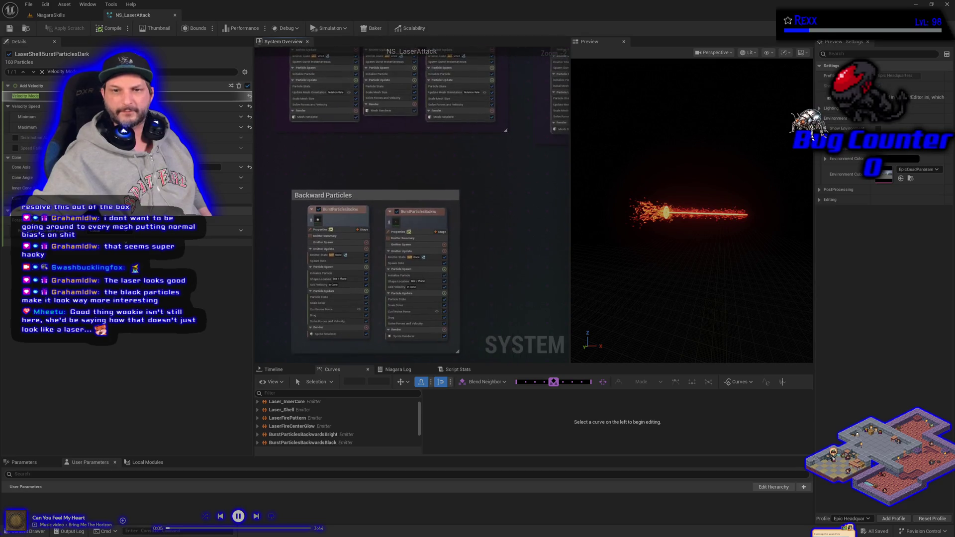
{"action": "left_click", "coordinate": [413, 214]}
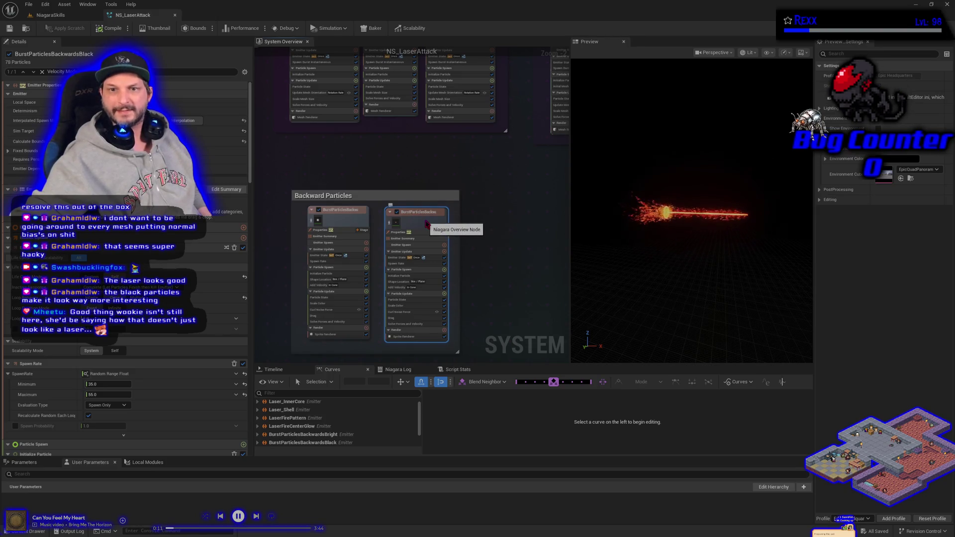
Center on the Laser Fire Pattern group, select Laser_Shell, then view the spawner in the level.
{"action": "mouse_move", "coordinate": [550, 229]}
{"action": "left_mouse_down"}
{"action": "mouse_move", "coordinate": [420, 147]}
{"action": "mouse_move", "coordinate": [267, 120]}
{"action": "left_mouse_up"}
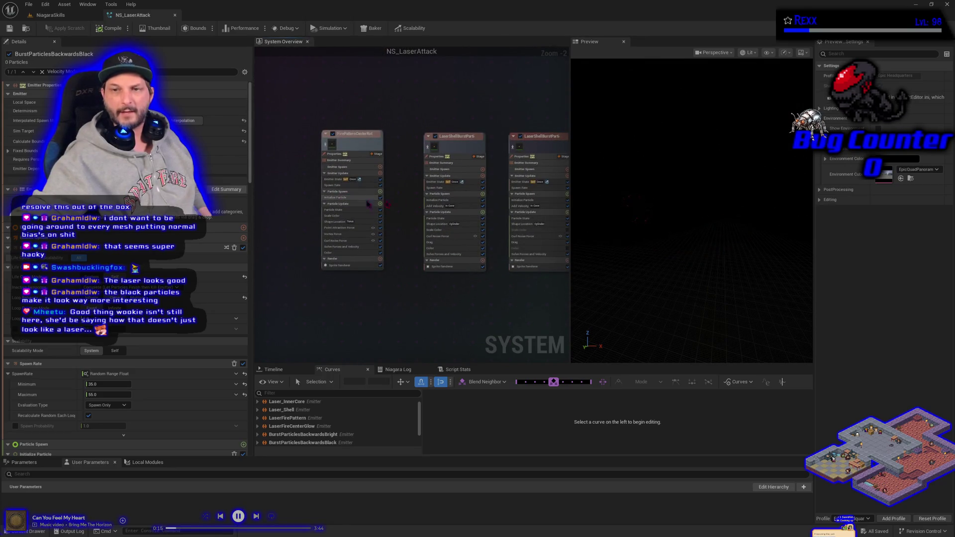
{"action": "left_click_drag", "start_coordinate": [412, 100], "coordinate": [408, 277]}
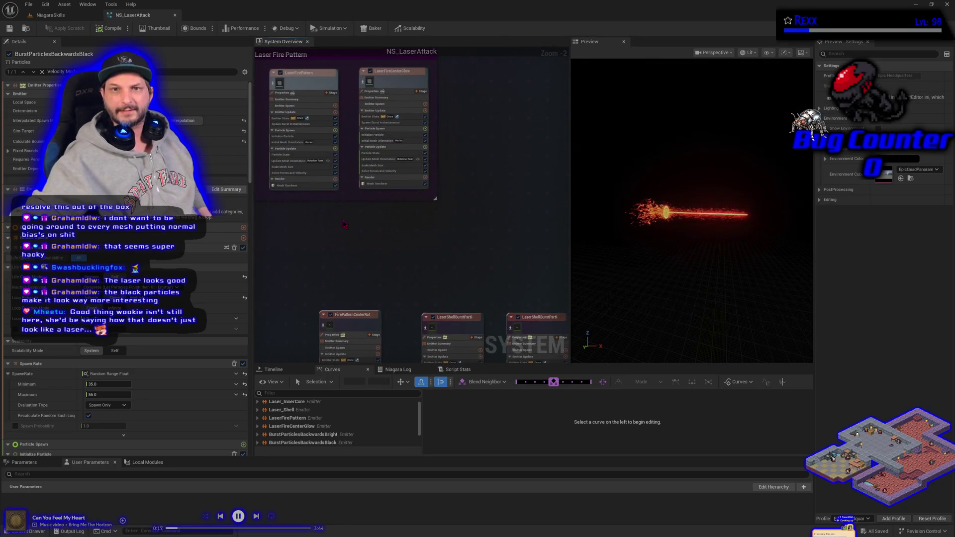
{"action": "key", "text": "f"}
{"action": "mouse_move", "coordinate": [457, 171]}
{"action": "left_mouse_down"}
{"action": "mouse_move", "coordinate": [392, 162]}
{"action": "mouse_move", "coordinate": [378, 133]}
{"action": "mouse_move", "coordinate": [538, 112]}
{"action": "left_mouse_up"}
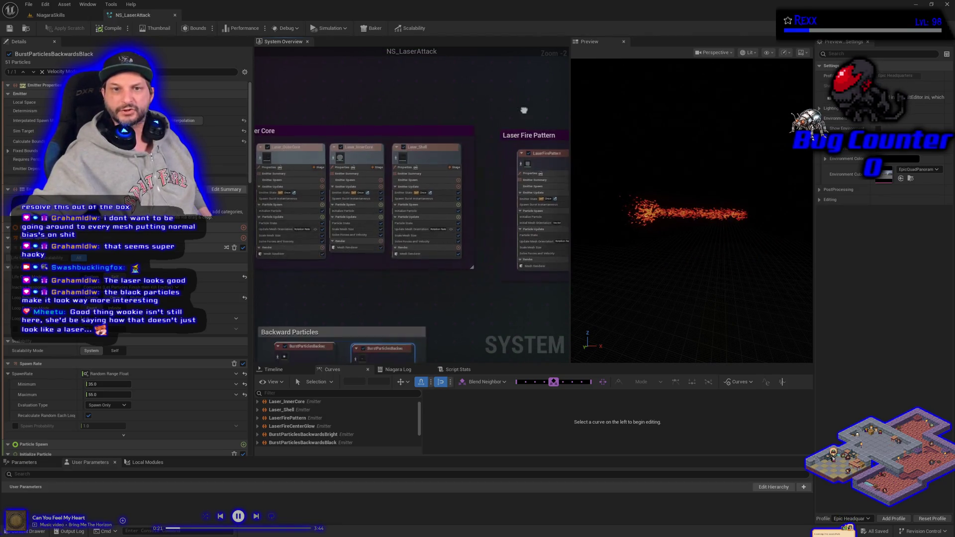
{"action": "left_click", "coordinate": [453, 158]}
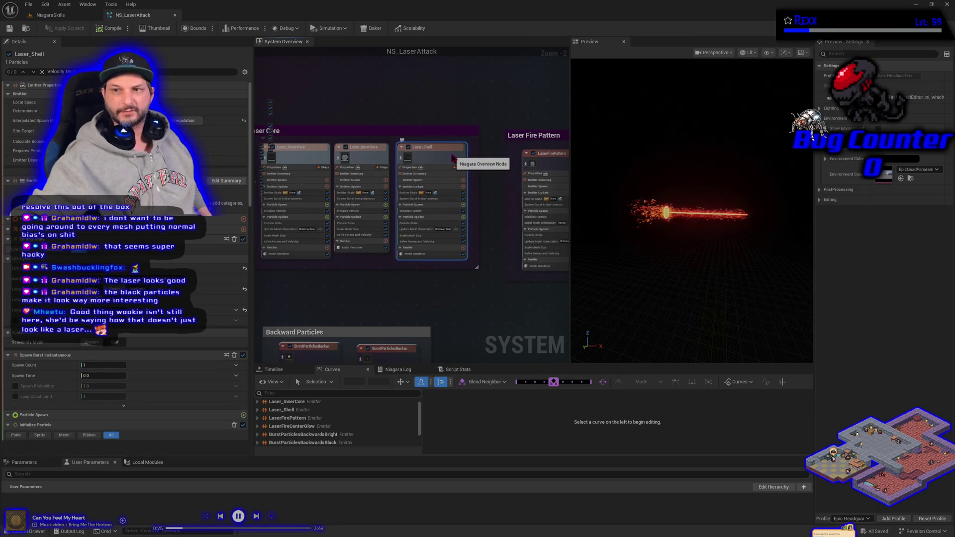
{"action": "left_click", "coordinate": [65, 16]}
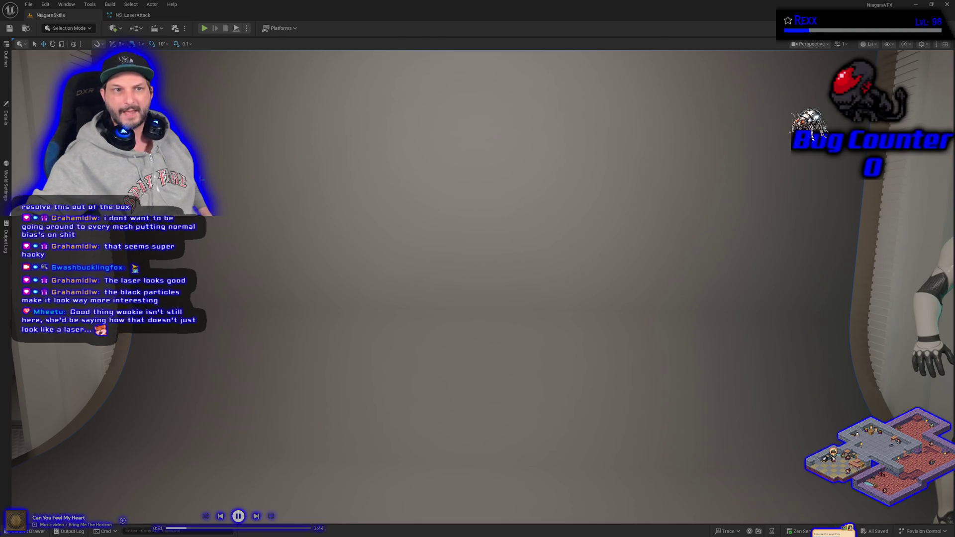
{"action": "left_click", "coordinate": [6, 118]}
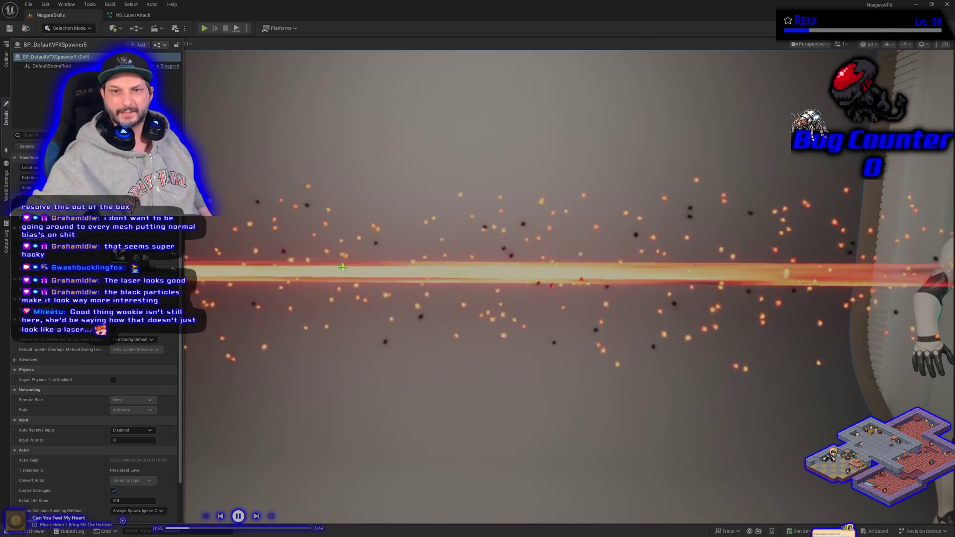
Check World Settings and the spawner's details in the level, ending in the NS_LaserAttack editor.
{"action": "scroll", "coordinate": [465, 257], "scroll_direction": "down", "scroll_amount": 5}
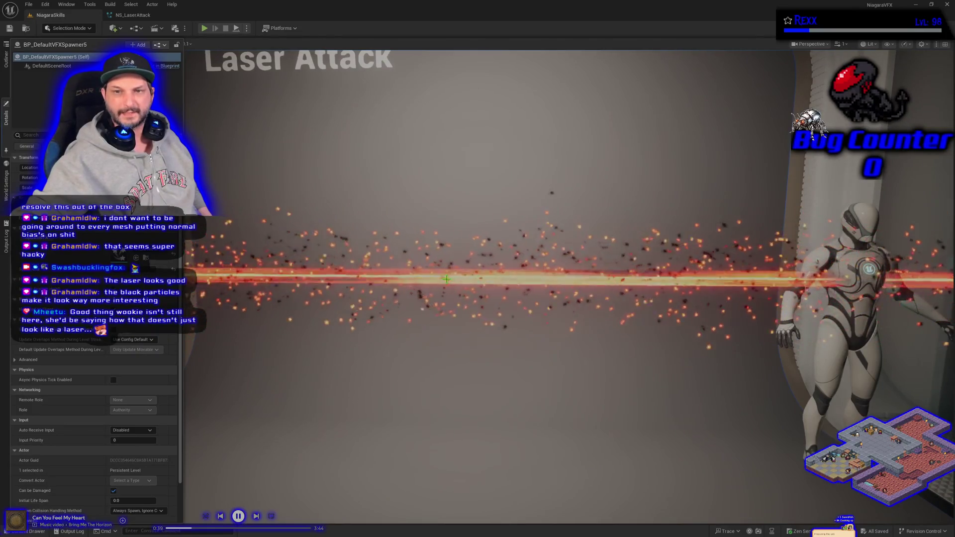
{"action": "scroll", "coordinate": [434, 274], "scroll_direction": "up", "scroll_amount": 5}
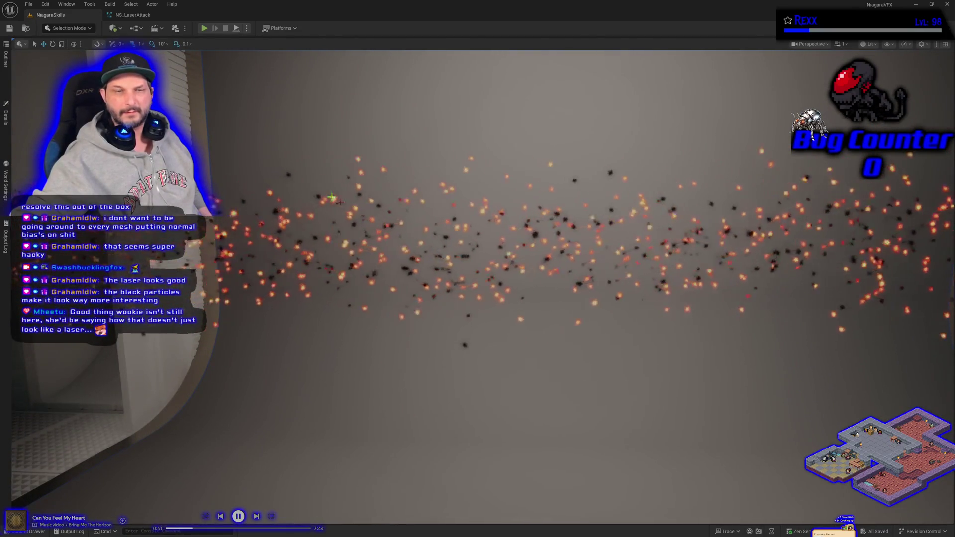
{"action": "left_click", "coordinate": [7, 187]}
{"action": "left_click", "coordinate": [122, 20]}
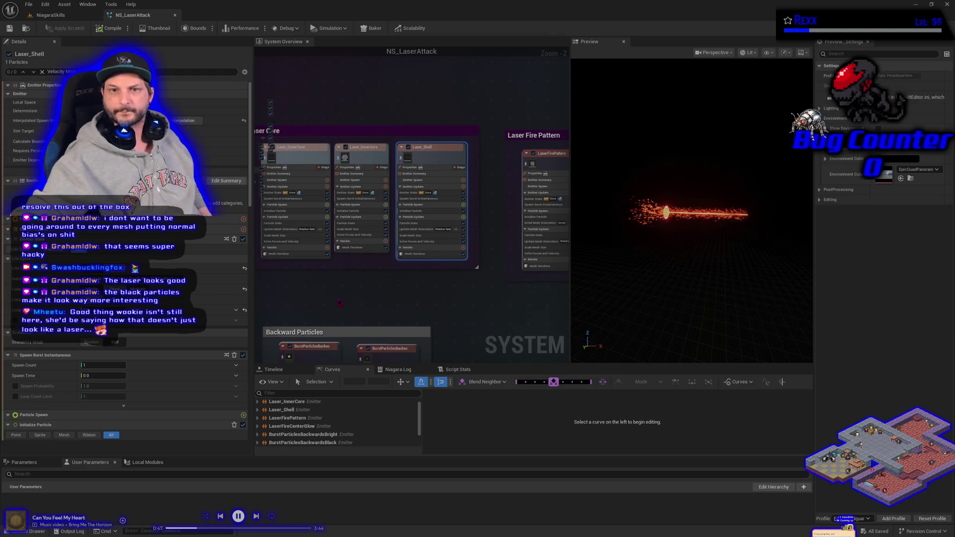
{"action": "left_click", "coordinate": [71, 14]}
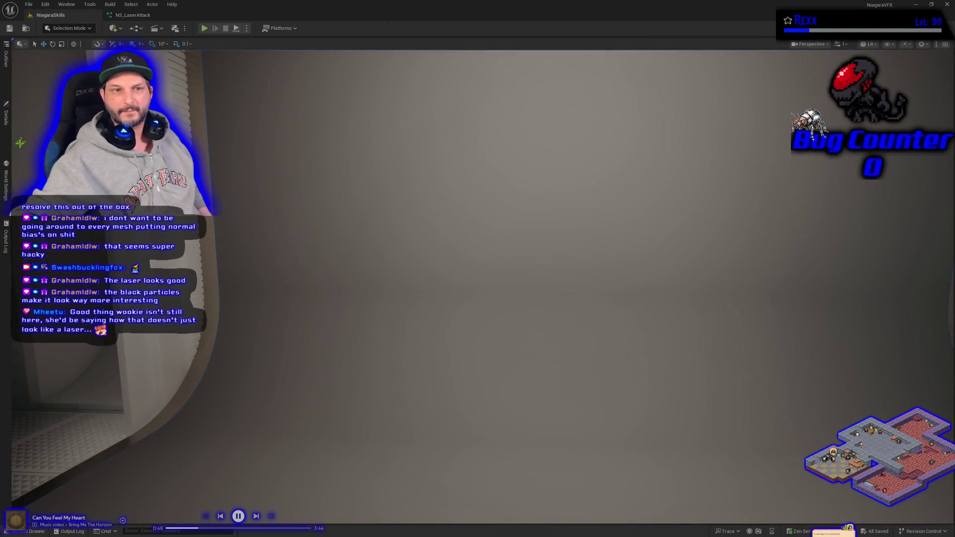
{"action": "left_click", "coordinate": [7, 125]}
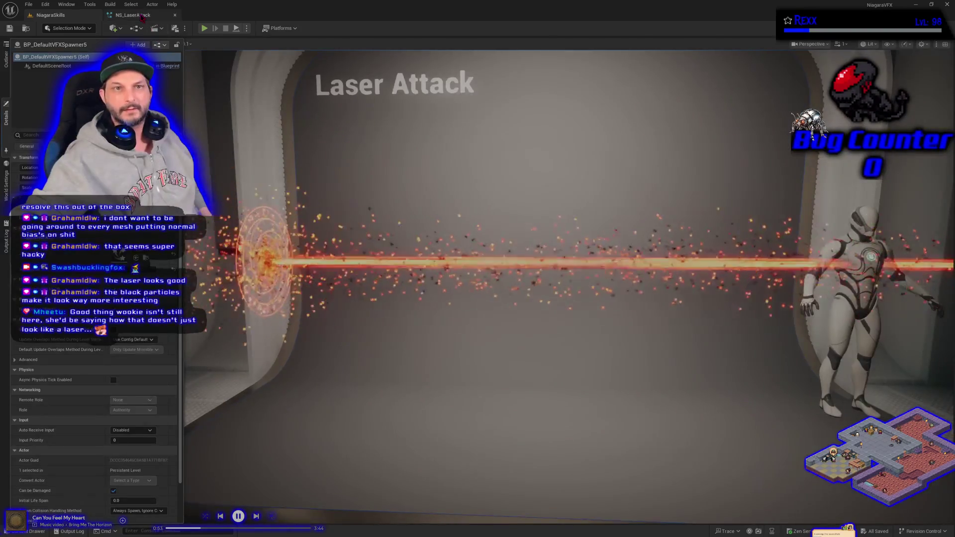
{"action": "left_click", "coordinate": [133, 15]}
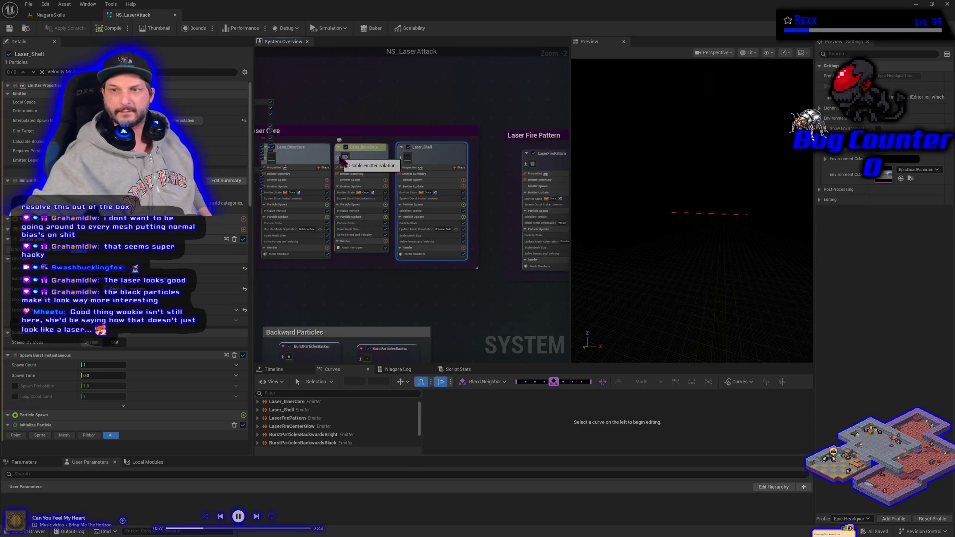
Un-isolate Laser_InnerCore in NS_LaserAttack and preview it with the spawner's details in the level.
{"action": "left_click", "coordinate": [61, 16]}
{"action": "left_click", "coordinate": [6, 118]}
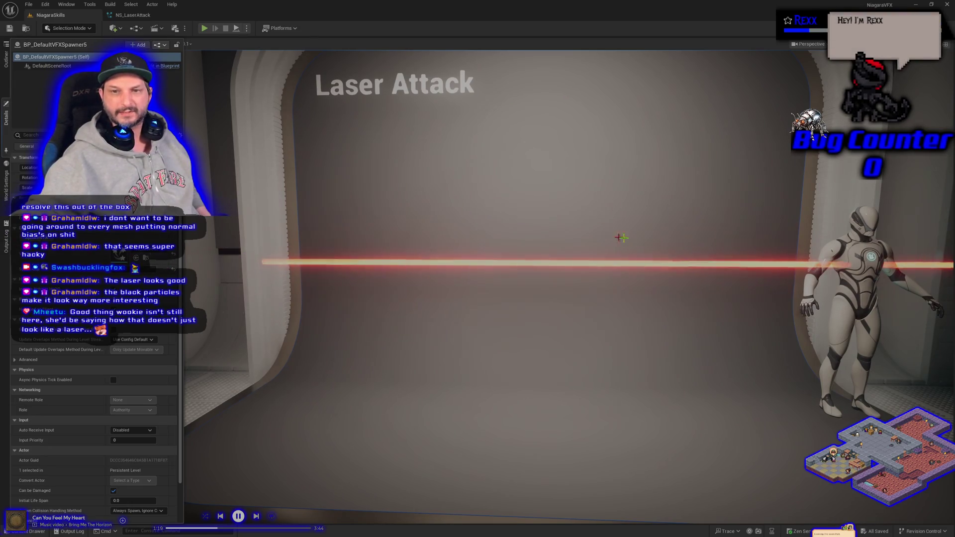
{"action": "left_click", "coordinate": [124, 19]}
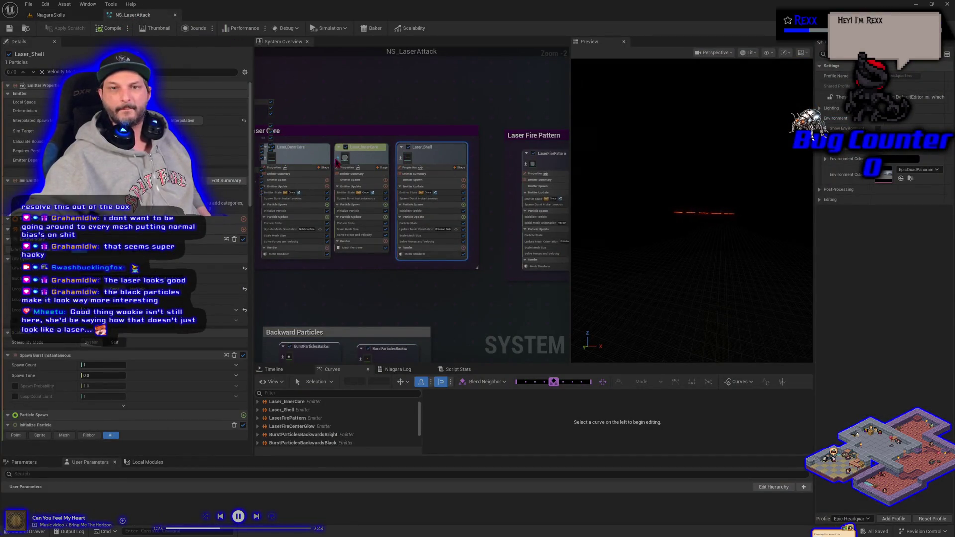
{"action": "left_click", "coordinate": [342, 157]}
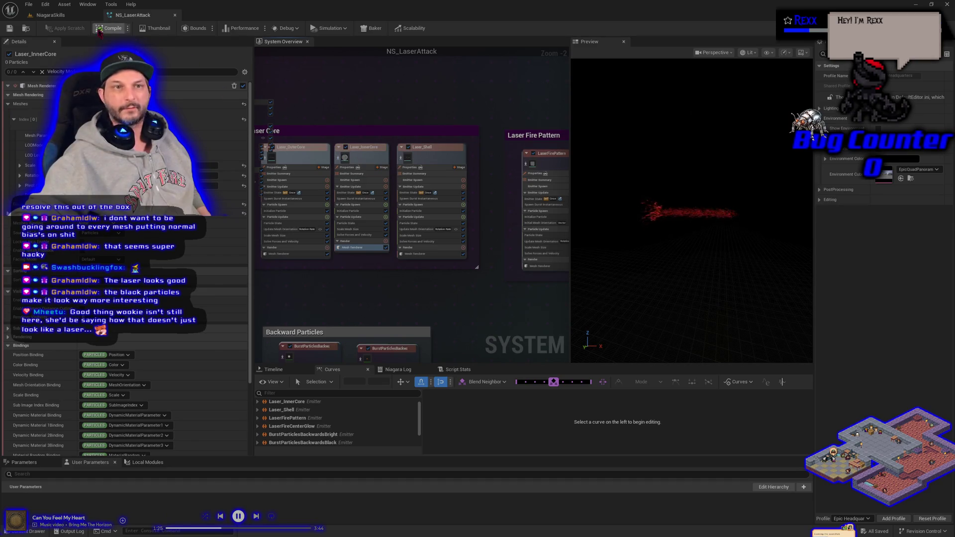
{"action": "left_click", "coordinate": [50, 15]}
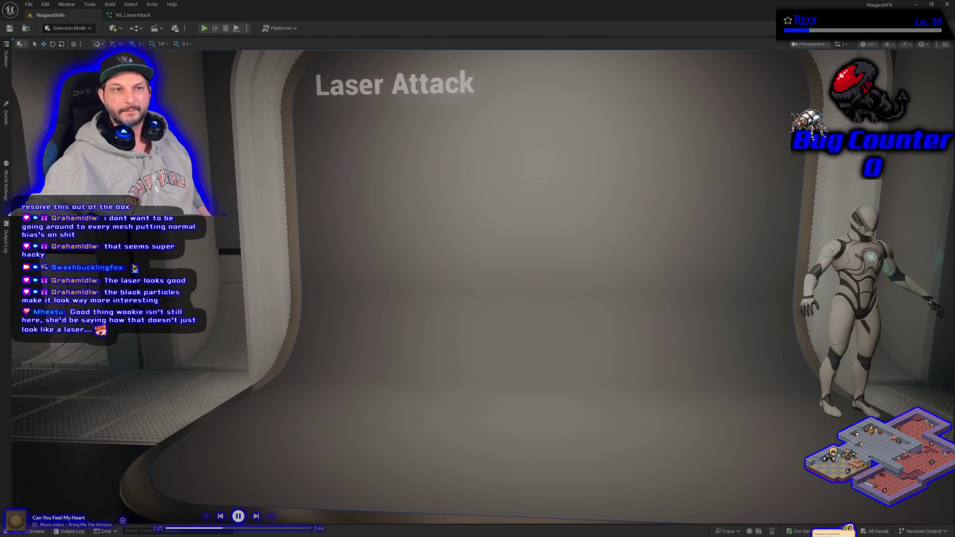
{"action": "left_click", "coordinate": [10, 126]}
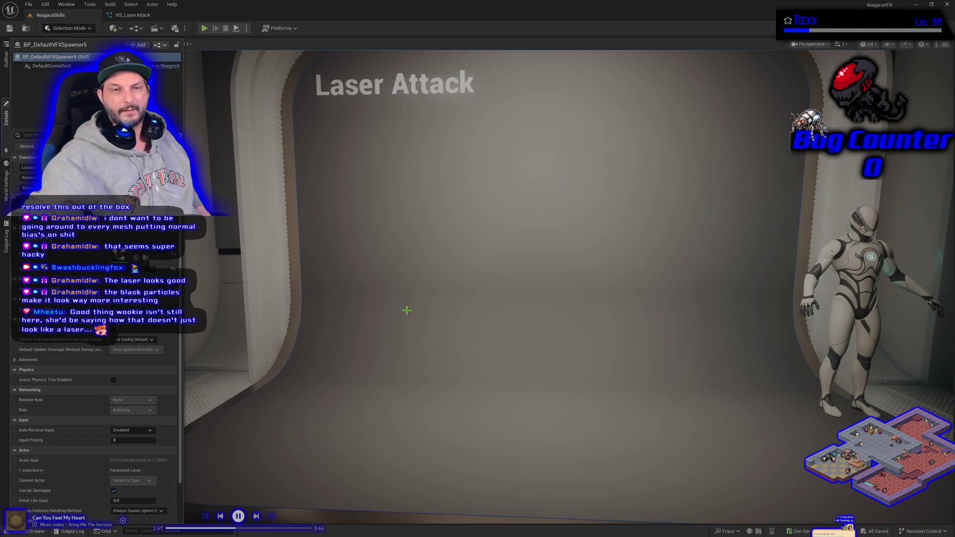
Pan NS_LaserAttack's overview to the Backward Particles group, then reopen the spawner's details in the level.
{"action": "left_click", "coordinate": [136, 16]}
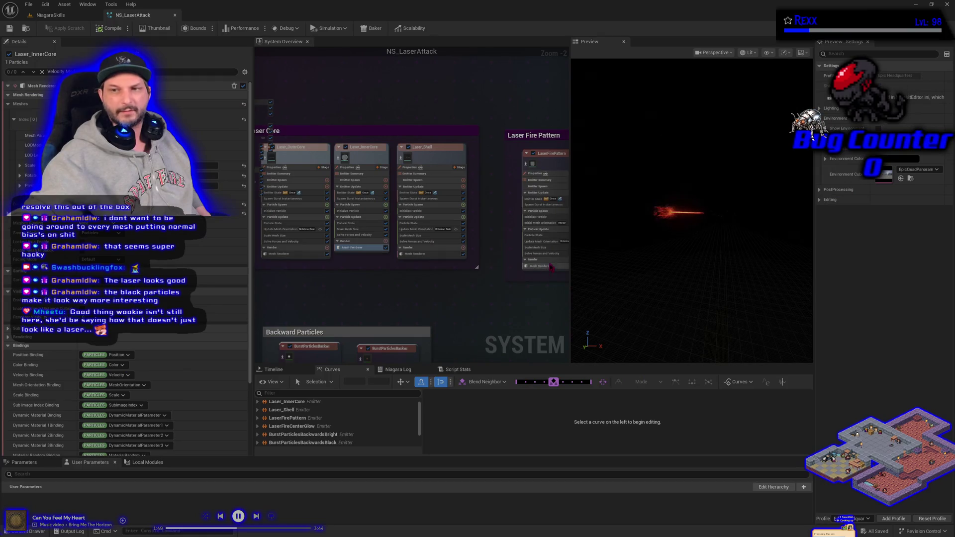
{"action": "mouse_move", "coordinate": [473, 311]}
{"action": "left_mouse_down"}
{"action": "mouse_move", "coordinate": [367, 288]}
{"action": "mouse_move", "coordinate": [313, 288]}
{"action": "mouse_move", "coordinate": [534, 223]}
{"action": "left_mouse_up"}
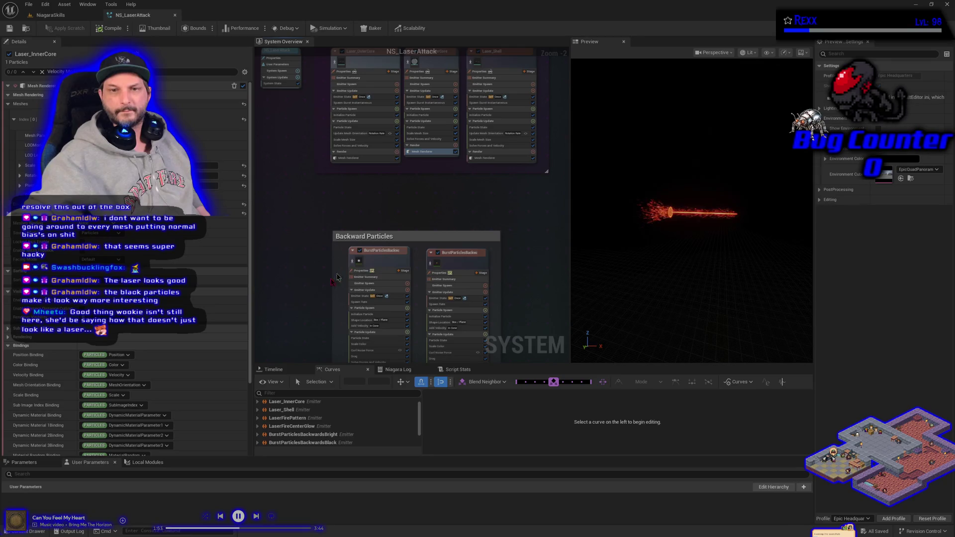
{"action": "left_click_drag", "start_coordinate": [292, 223], "coordinate": [277, 191]}
{"action": "left_click", "coordinate": [46, 16]}
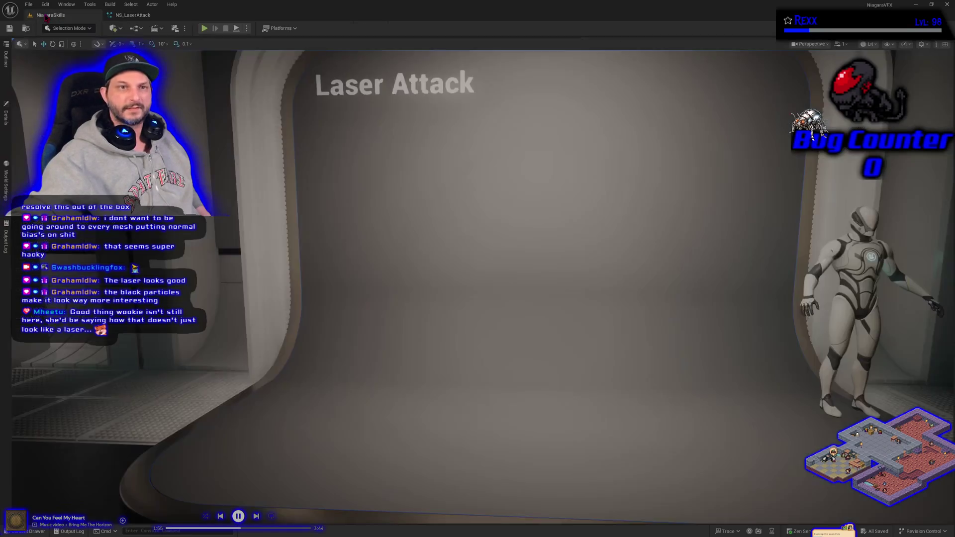
{"action": "left_click", "coordinate": [5, 116]}
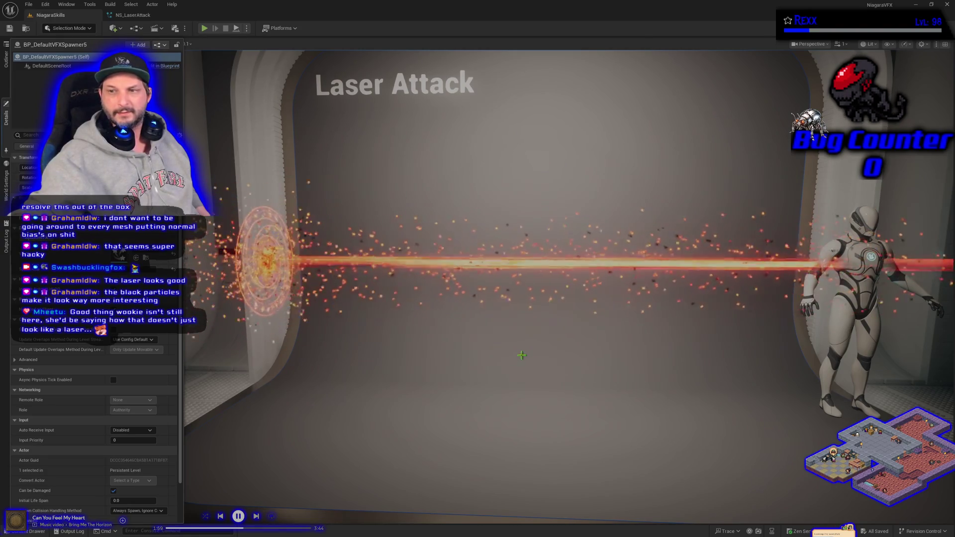
{"action": "scroll", "coordinate": [518, 355], "scroll_direction": "down", "scroll_amount": 3}
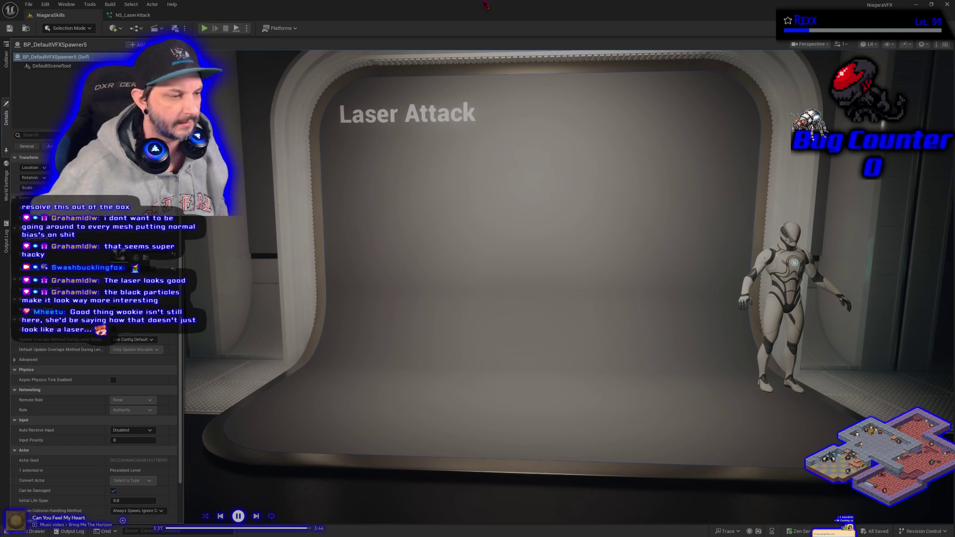
Exit Unreal Editor after the laser preview finishes on the Laser Attack stage.
{"action": "left_click", "coordinate": [947, 4]}
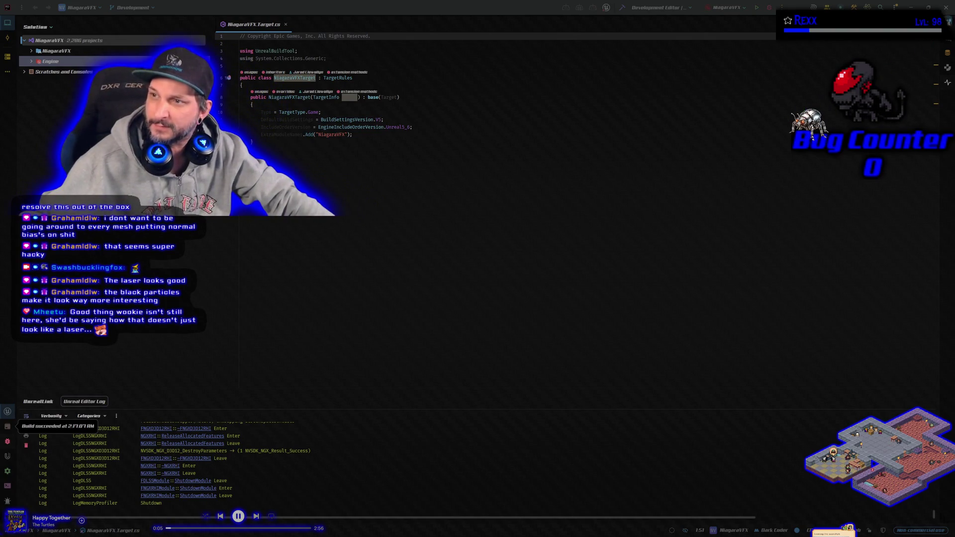
Close JetBrains Rider showing NiagaraVFX.Target.cs, returning to the desktop.
{"action": "left_click", "coordinate": [946, 7]}
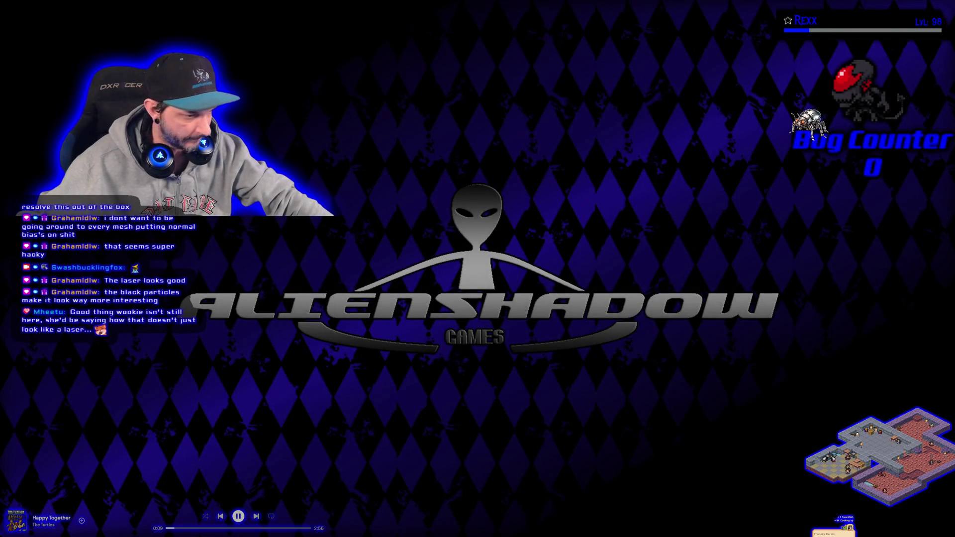